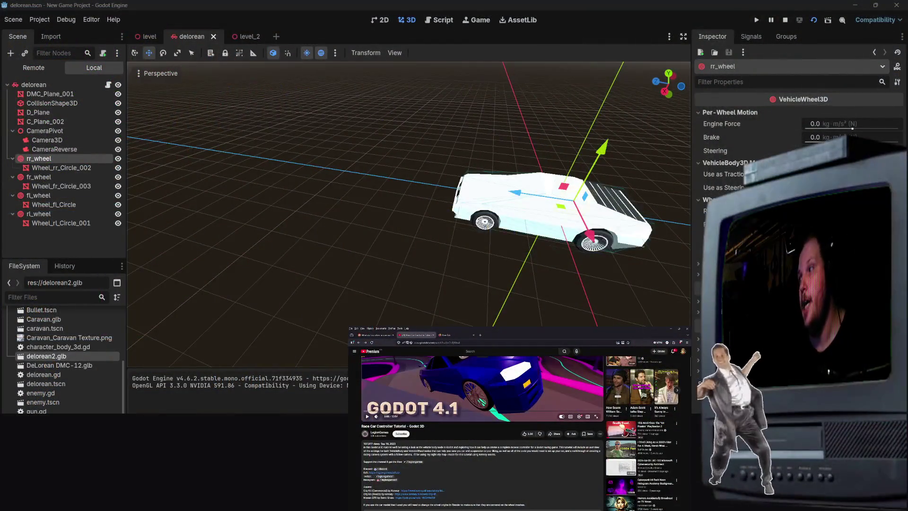
Inspect each of the DeLorean's four wheel nodes and their meshes, then reselect the root vehicle body.
scroll(482, 426, "down", 3)
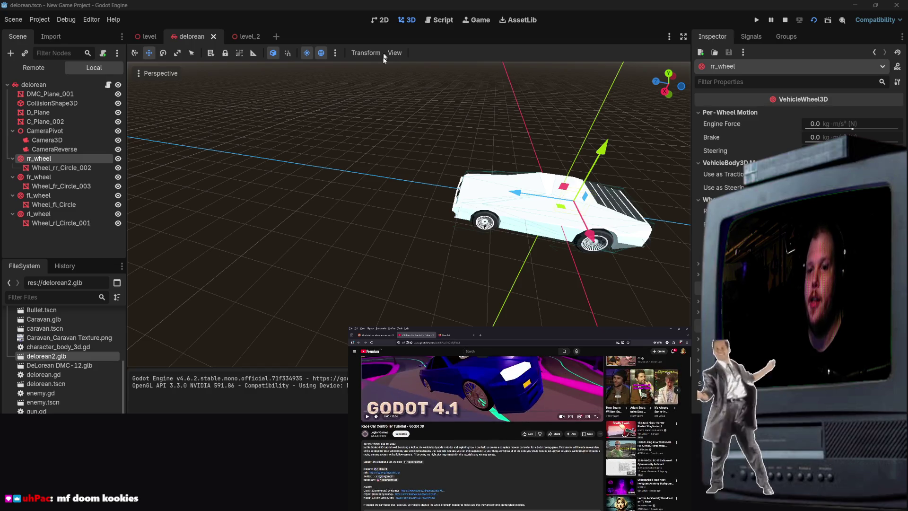
scroll(431, 133, "up", 5)
scroll(417, 151, "down", 5)
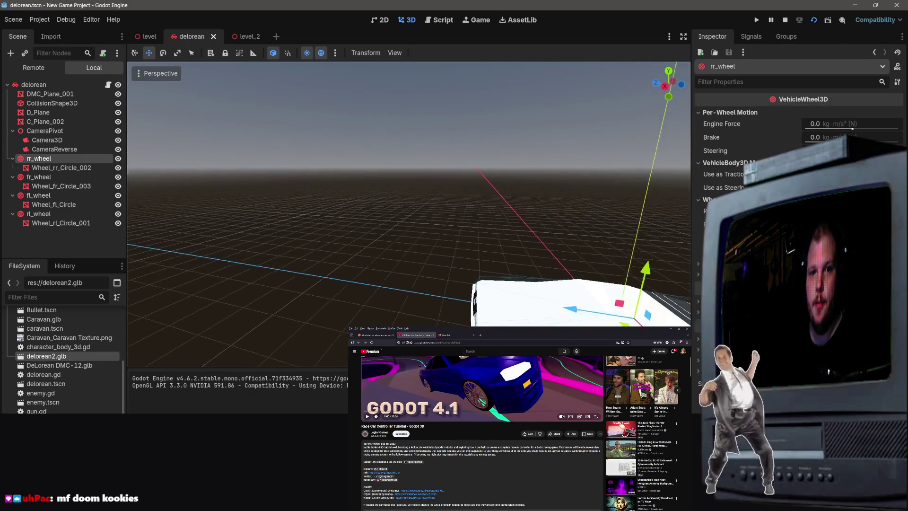
left_click_drag(417, 150, 318, 175)
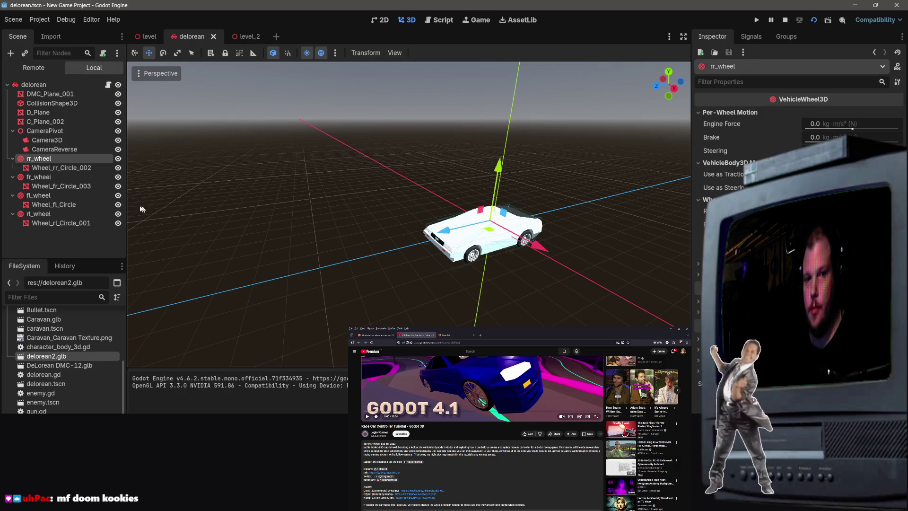
left_click(64, 168)
left_click(53, 177)
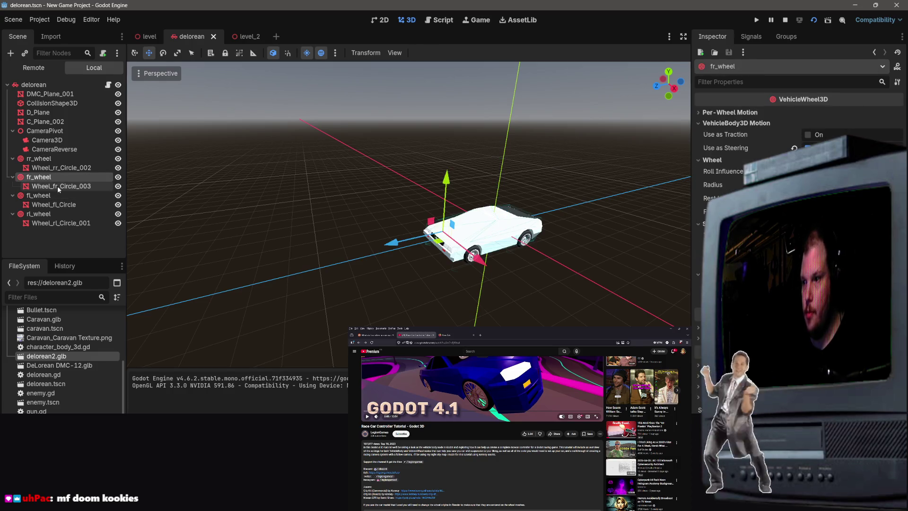
left_click(58, 186)
left_click(53, 195)
left_click(53, 205)
left_click(45, 196)
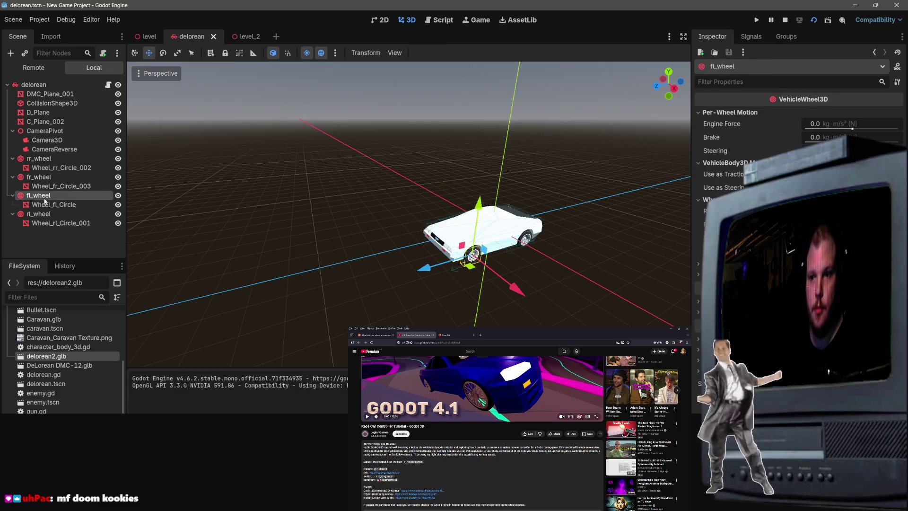
left_click(46, 214)
left_click(47, 225)
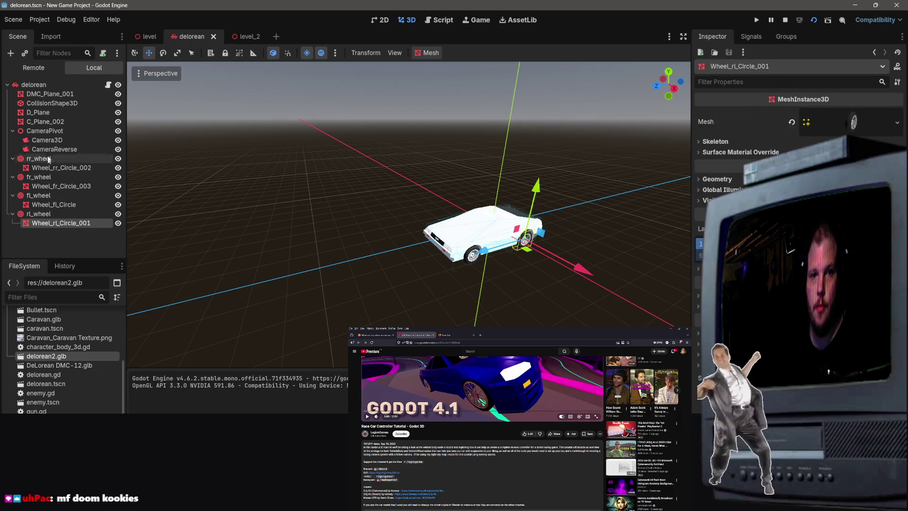
left_click(33, 84)
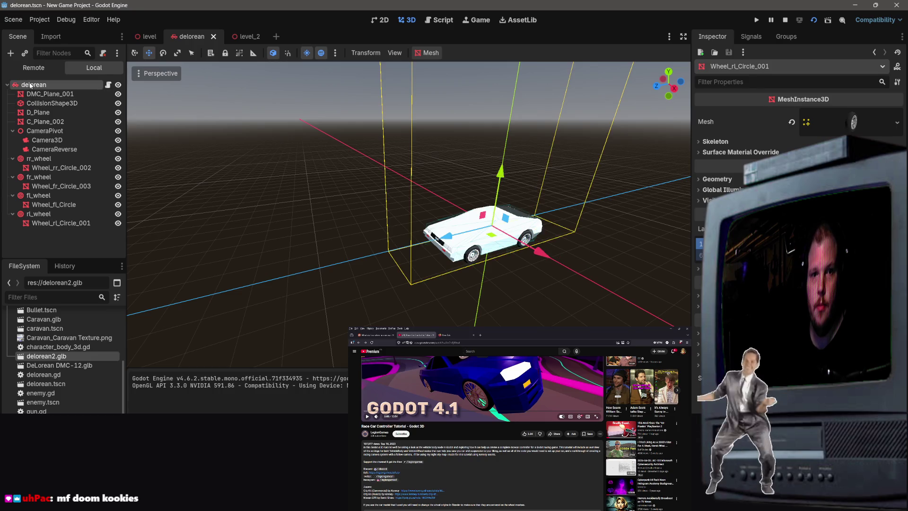
In level_2, raise the DeLorean 1 m, undo an accidental leftward move, and return to the delorean scene.
left_click(254, 39)
double_click(38, 168)
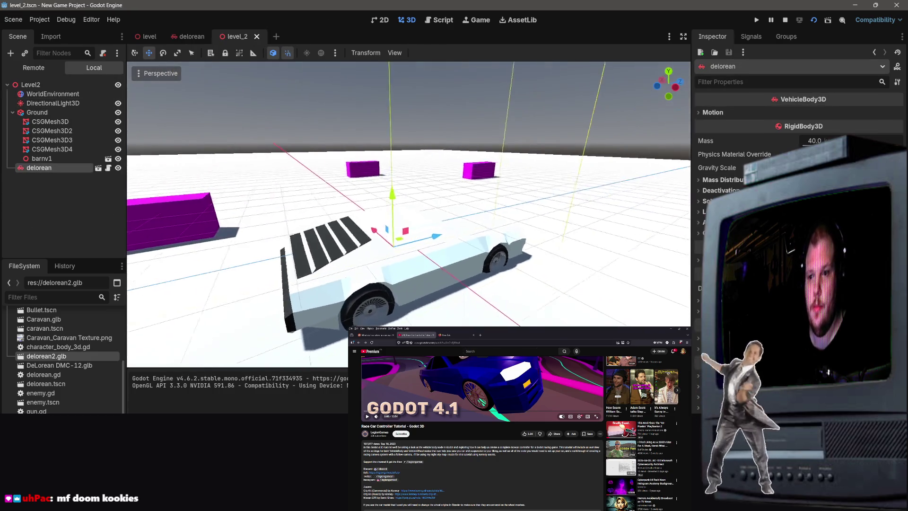
mouse_move(397, 194)
left_mouse_down()
mouse_move(391, 159)
mouse_move(387, 166)
left_mouse_up()
scroll(386, 166, "down", 3)
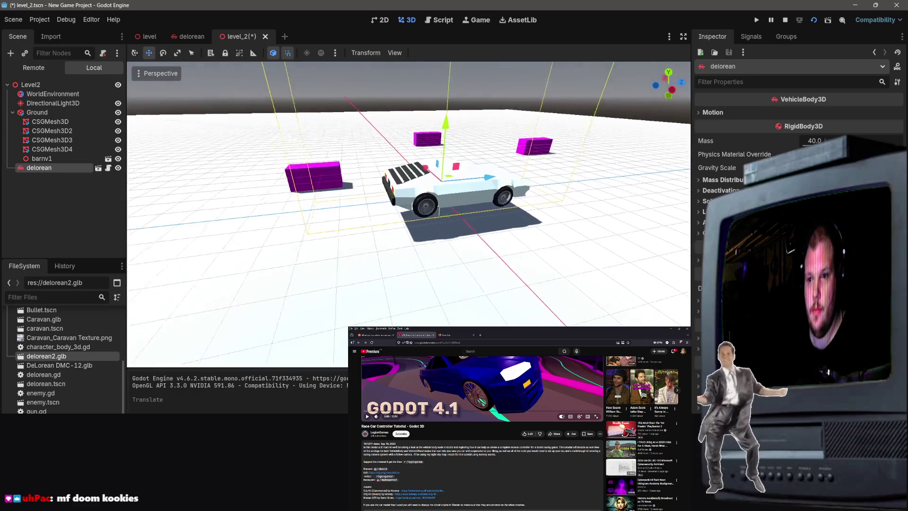
scroll(478, 183, "down", 2)
mouse_move(478, 183)
left_mouse_down()
mouse_move(262, 221)
mouse_move(270, 216)
left_mouse_up()
key("ctrl+z")
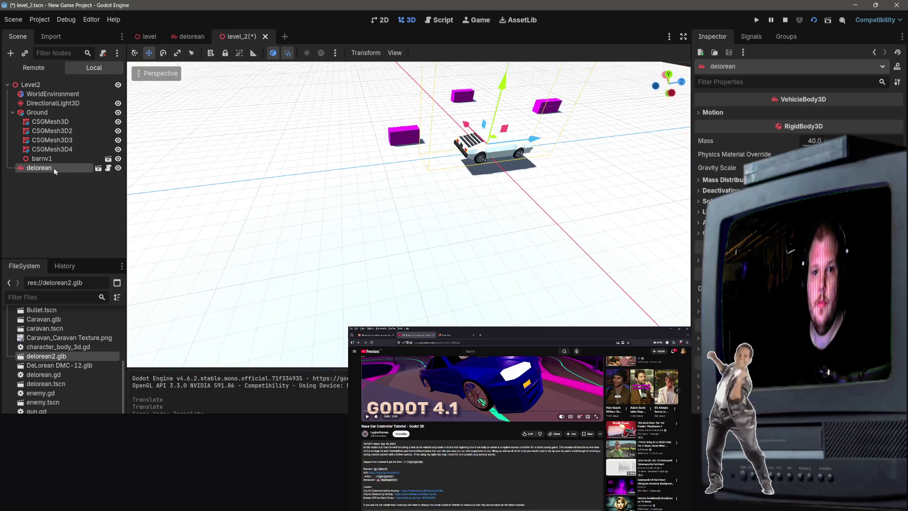
left_click(191, 36)
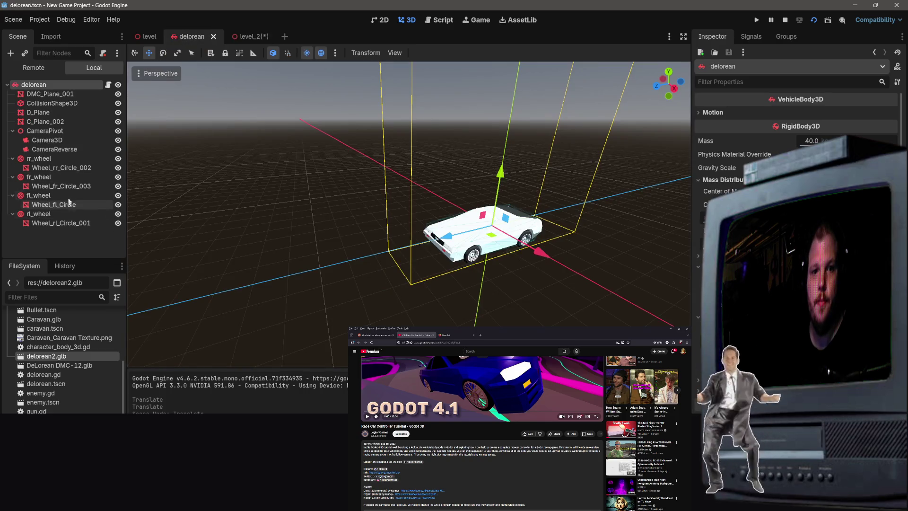
Mark the CameraPivot node and the root delorean node as grouped.
left_click(56, 131)
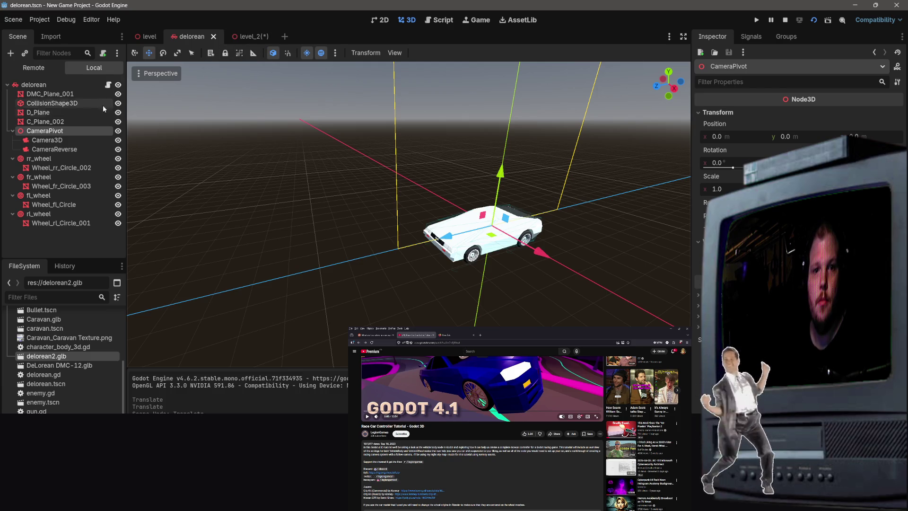
left_click(239, 53)
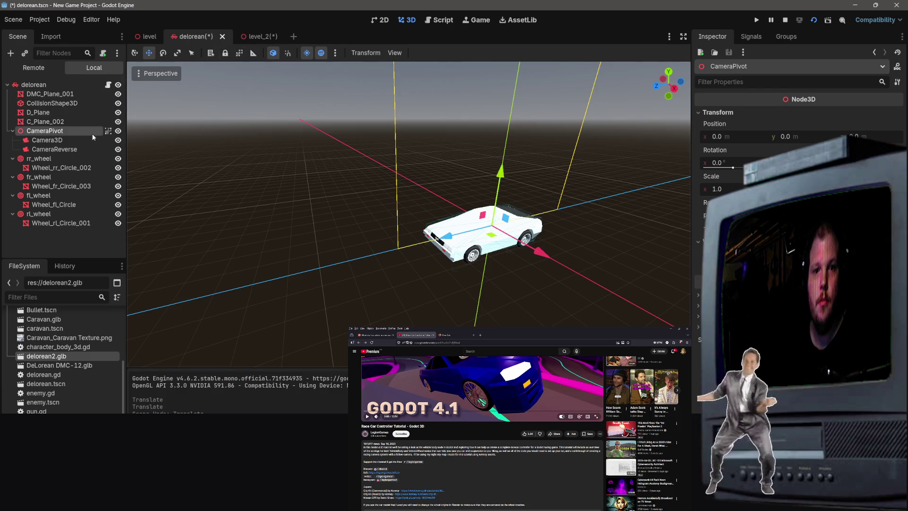
left_click(88, 84)
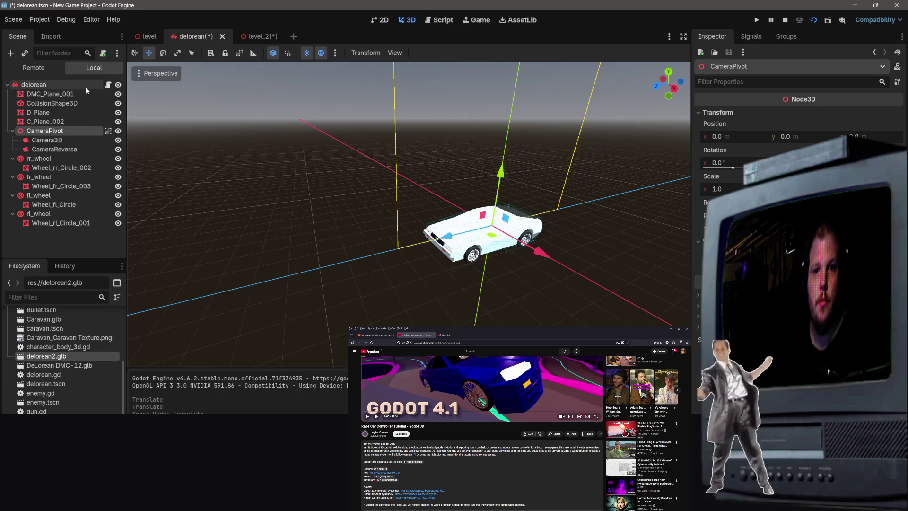
left_click(239, 53)
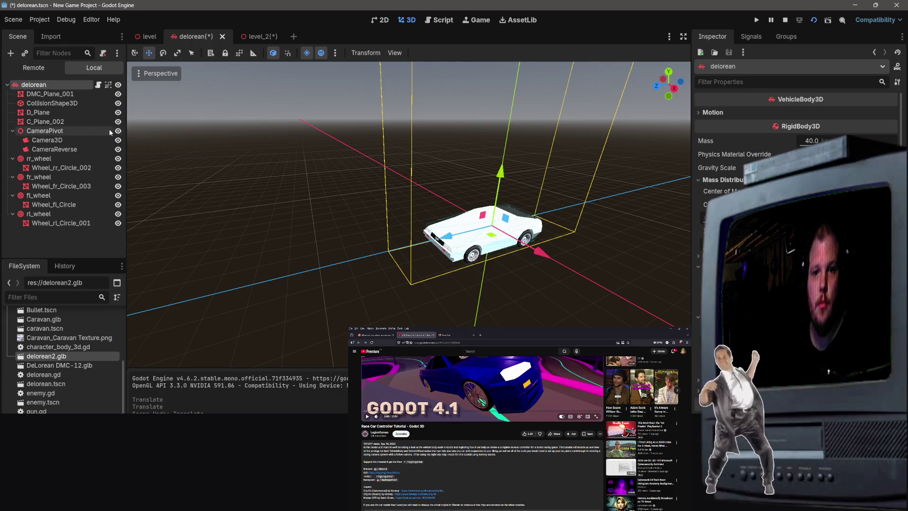
Group the Camera3D and CameraReverse nodes individually, then go back to level_2.
double_click(110, 132)
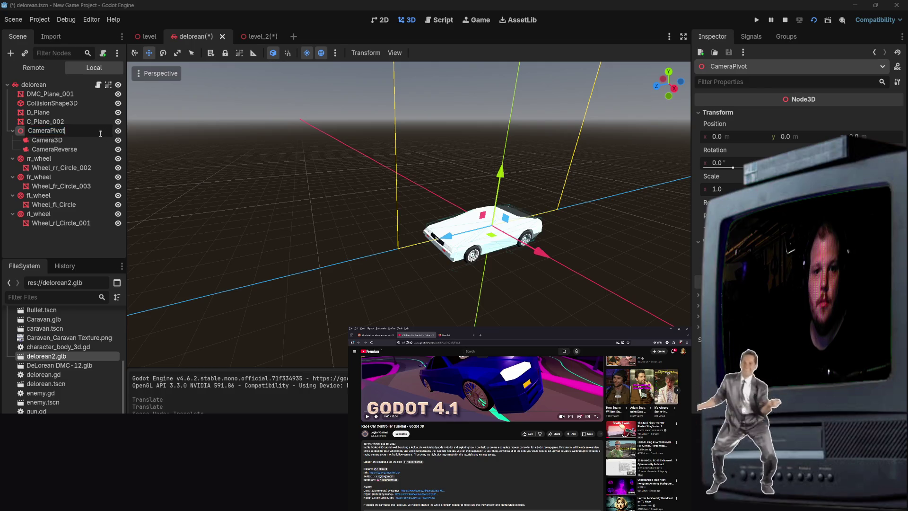
left_click(93, 129)
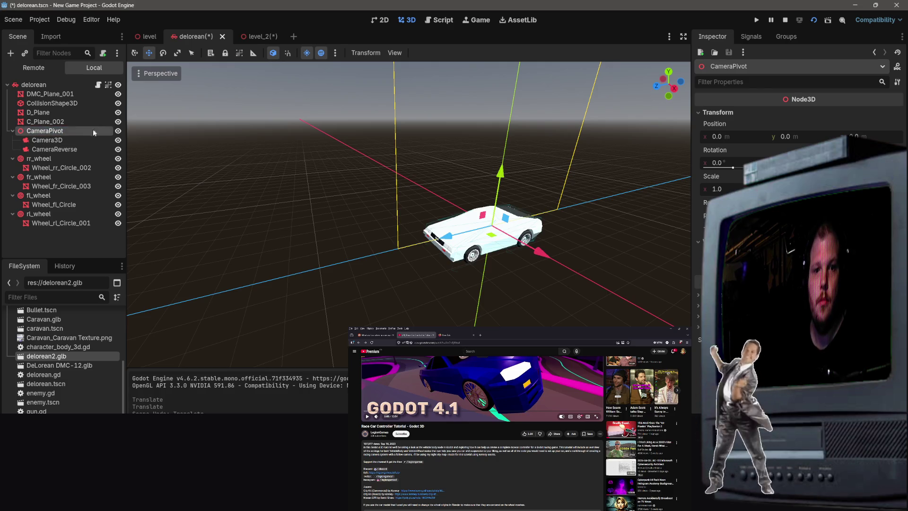
left_click(92, 141, "shift")
left_click(94, 147, "shift")
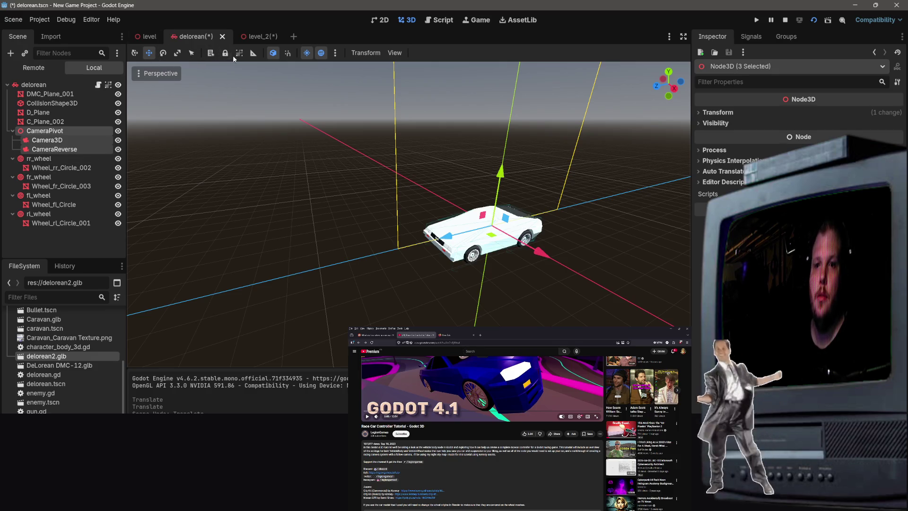
left_click(110, 147)
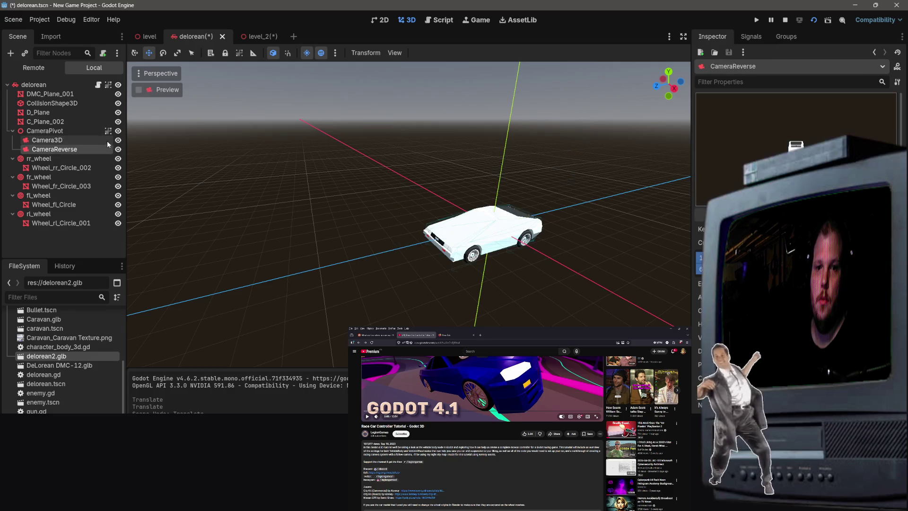
left_click(107, 141)
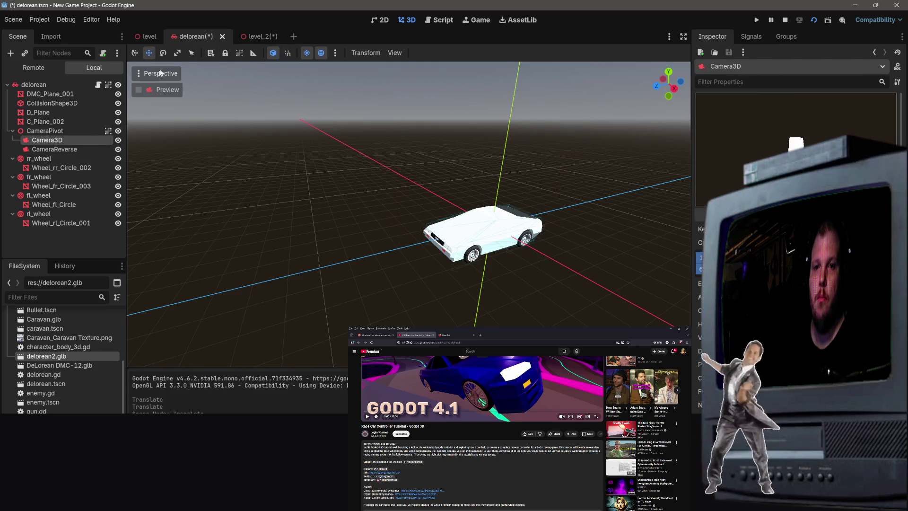
left_click(240, 53)
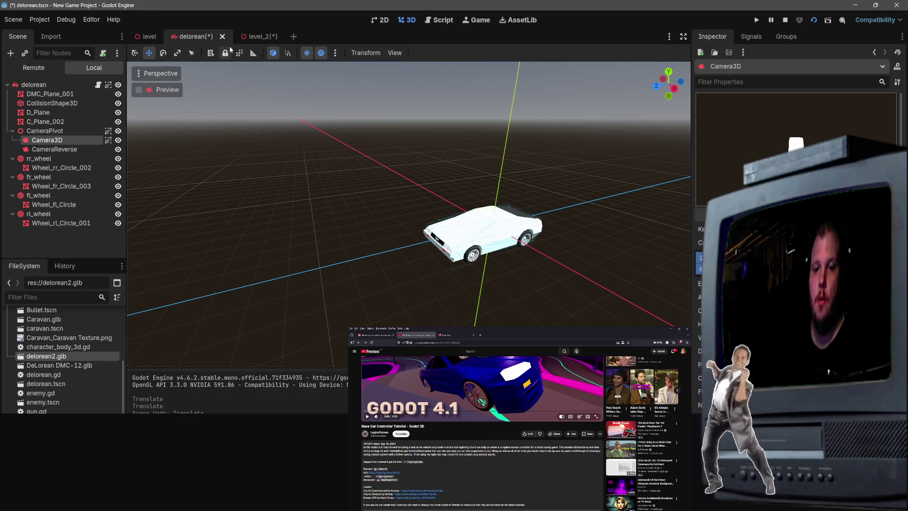
left_click(108, 149)
left_click(239, 52)
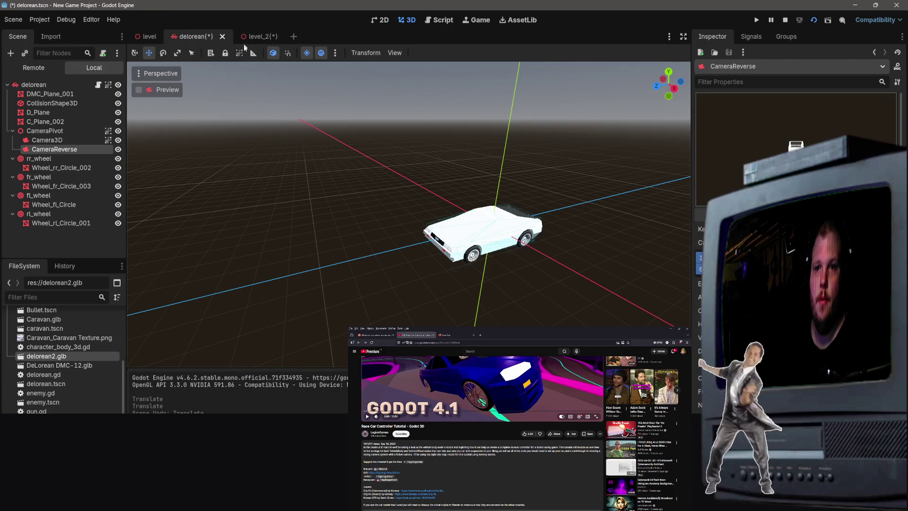
left_click(94, 140)
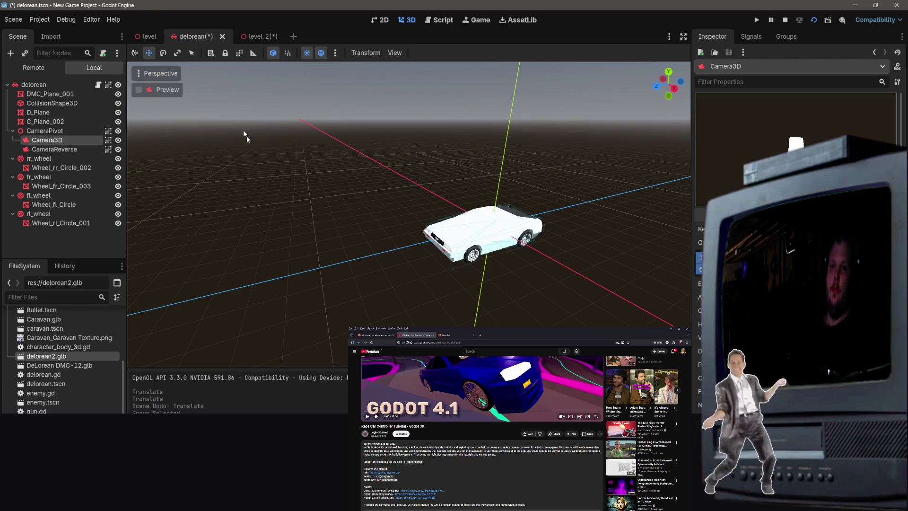
left_click(260, 37)
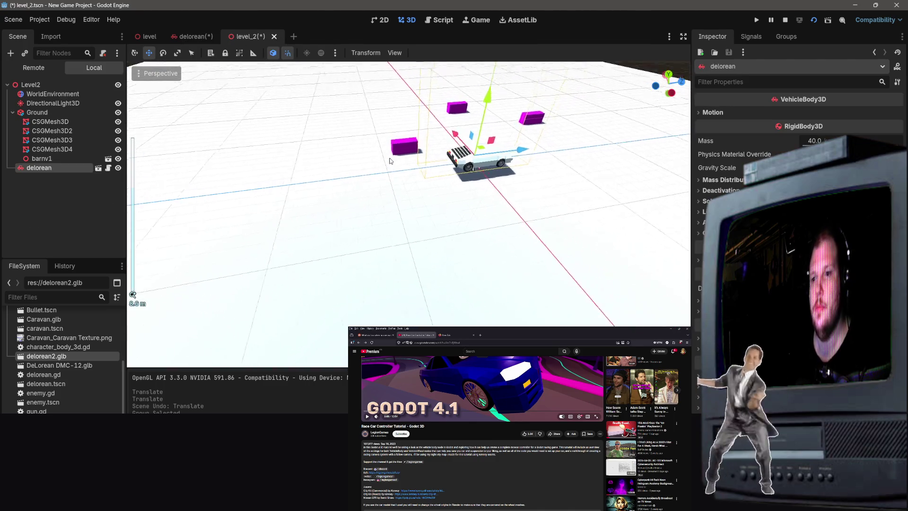
Move the DeLorean 30 m along Z, test-run level_2, then undo the move.
scroll(409, 149, "down", 3)
left_click_drag(482, 191, 328, 201)
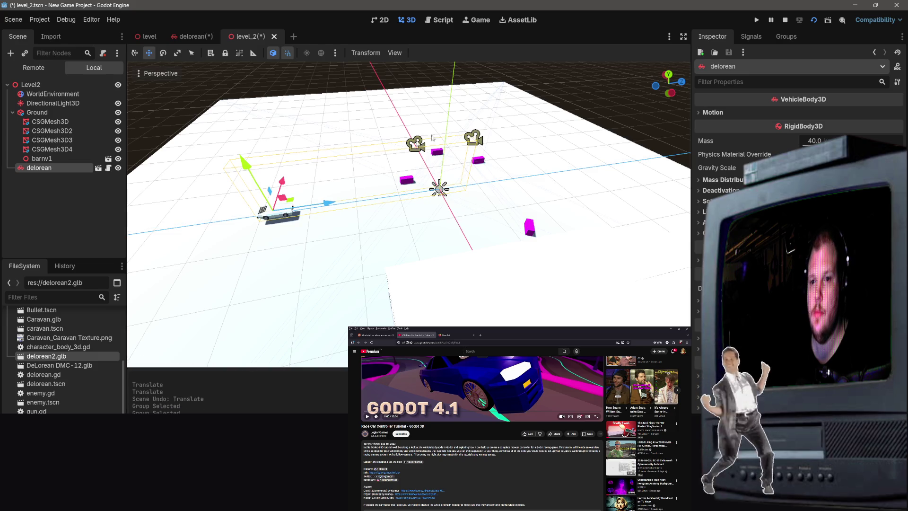
left_click(814, 21)
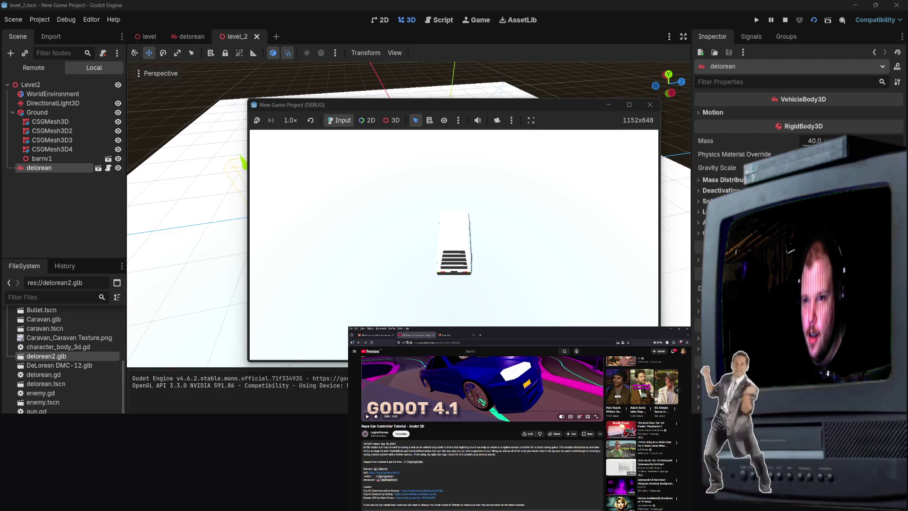
key("alt+Tab")
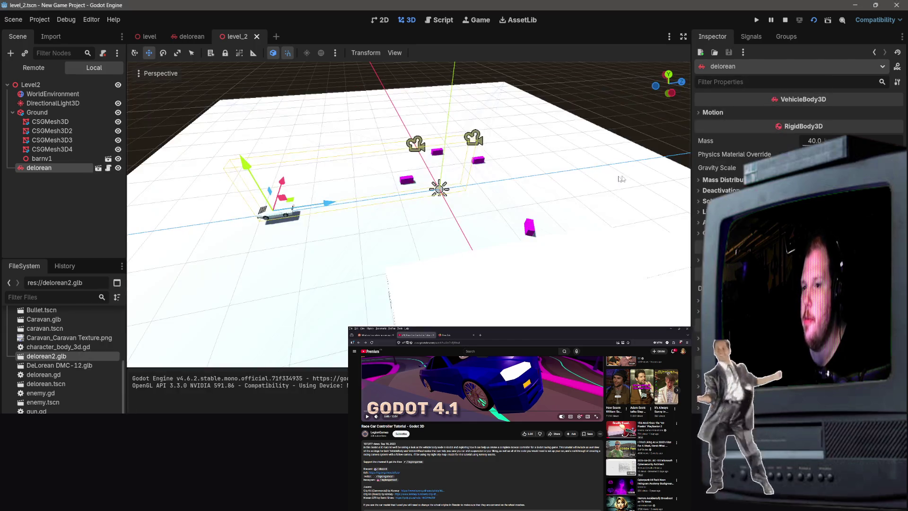
scroll(286, 218, "up", 5)
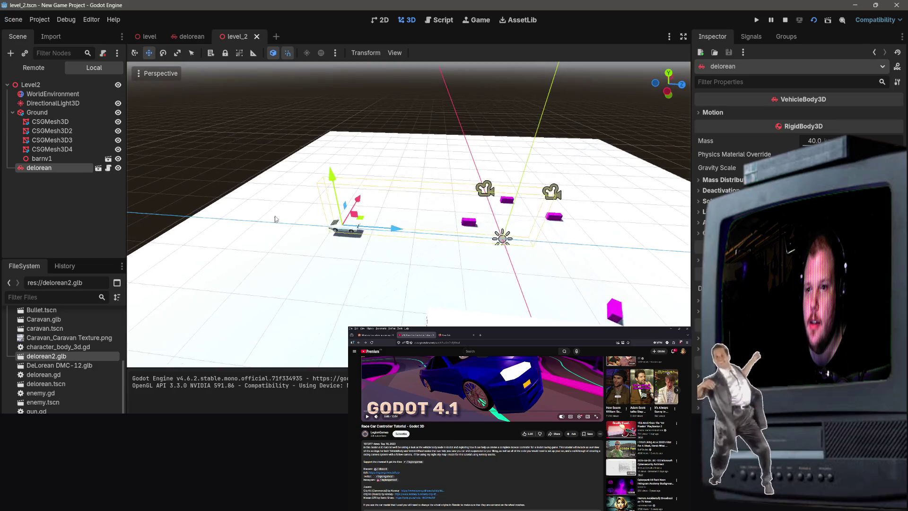
key("ctrl+z")
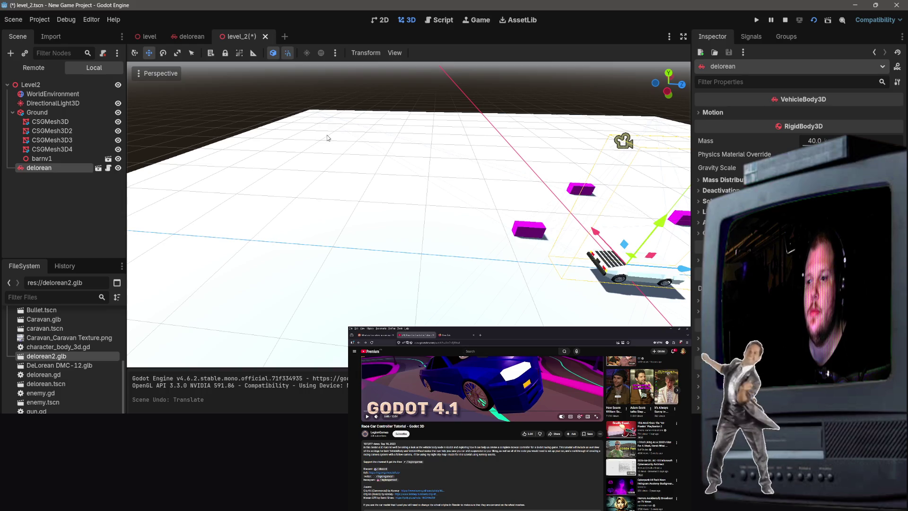
Frame the car, save and run level_2 to test-drive it, then stop the game.
key("f")
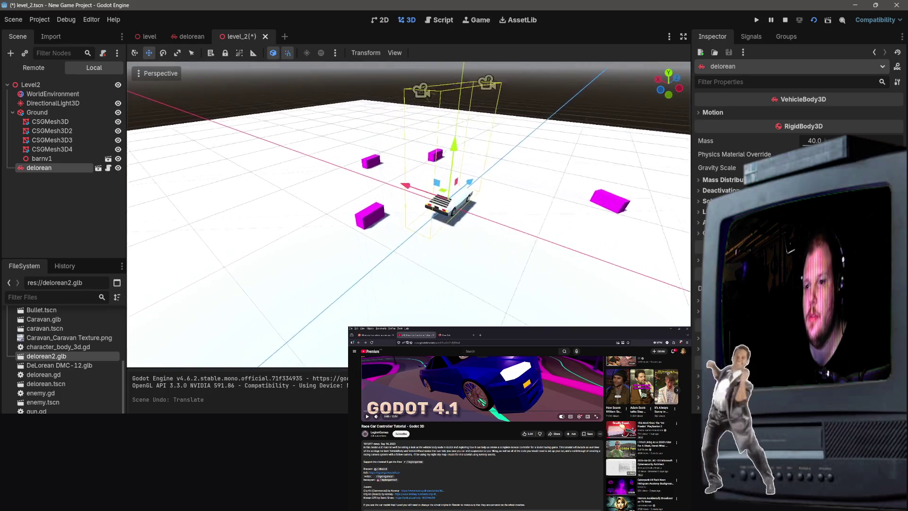
scroll(409, 193, "up", 5)
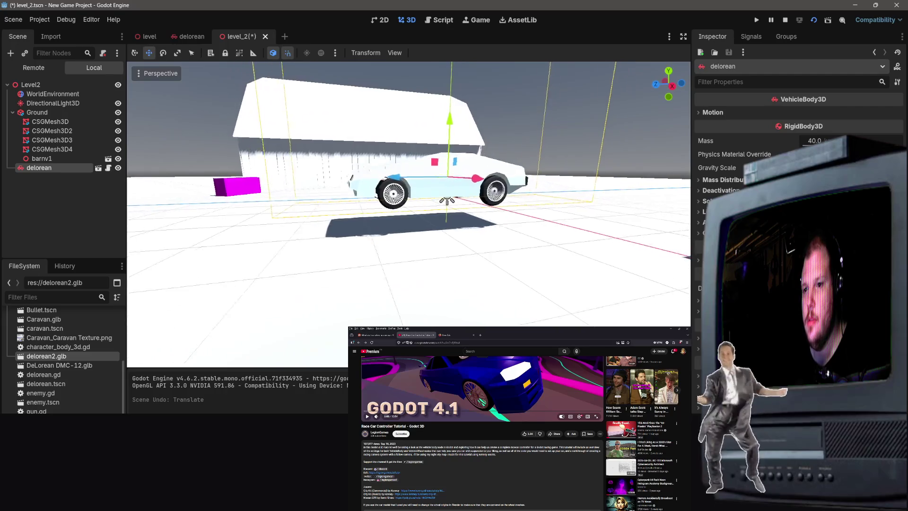
left_click(814, 21)
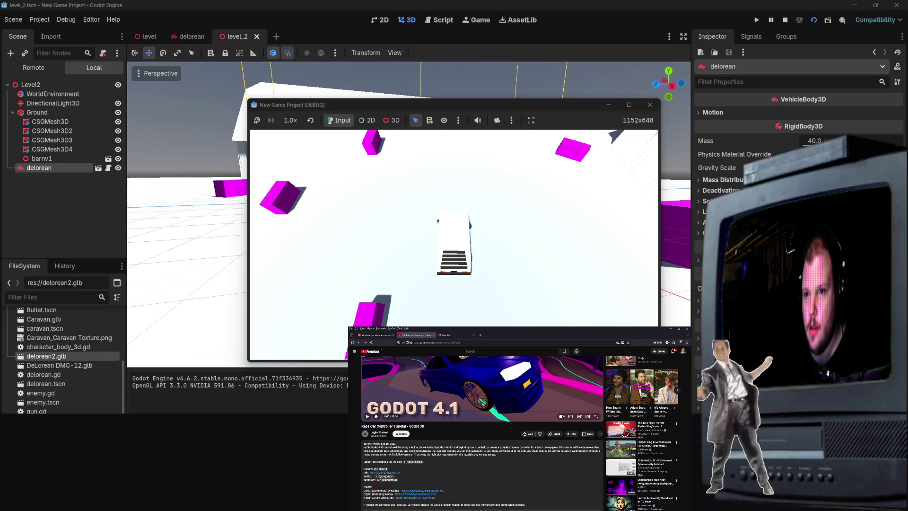
key("F8")
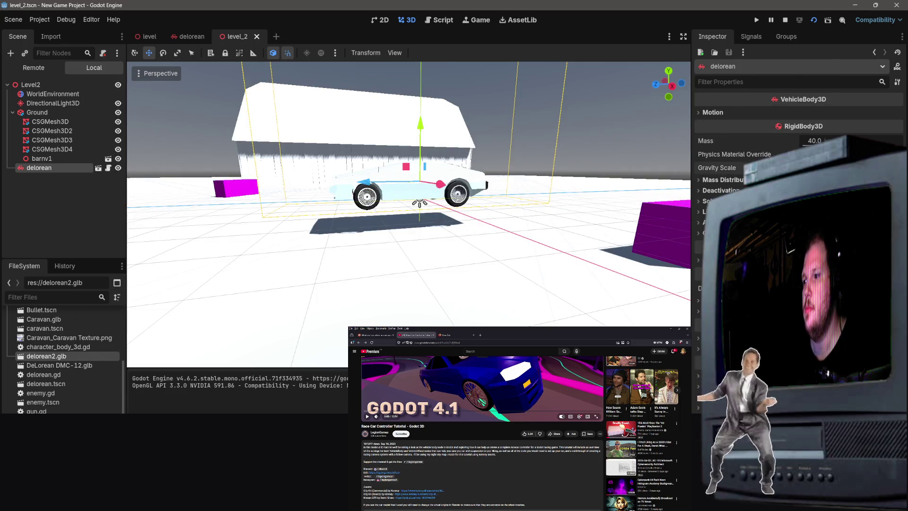
Expand the car's Mass Distribution properties, switch to the Move tool, and open the delorean scene.
left_click(723, 180)
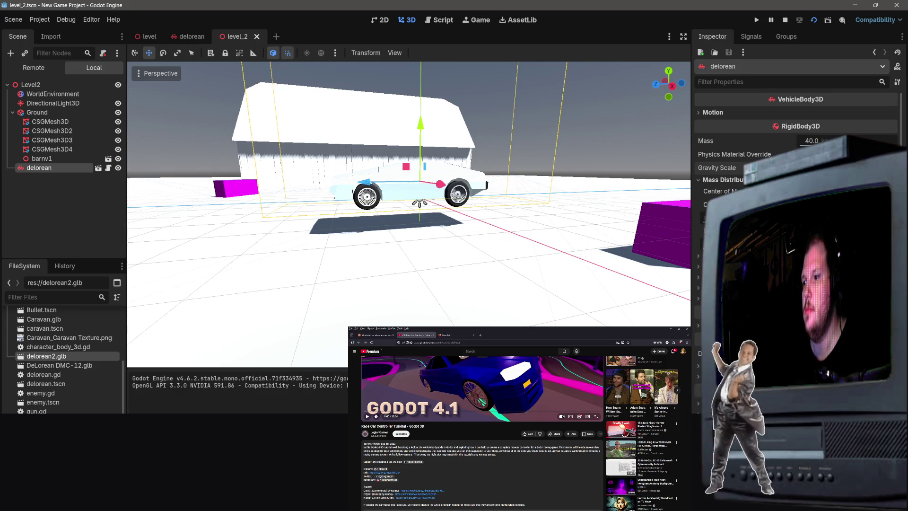
left_click(419, 186)
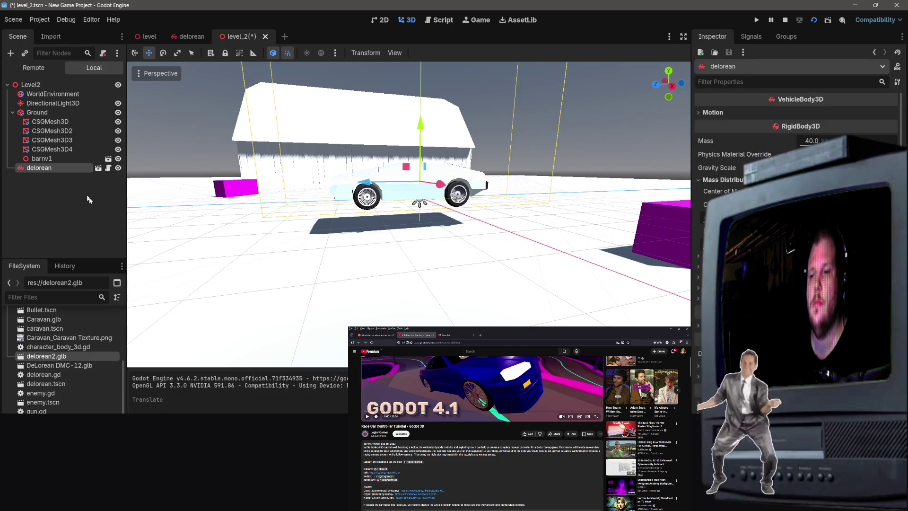
left_click(201, 38)
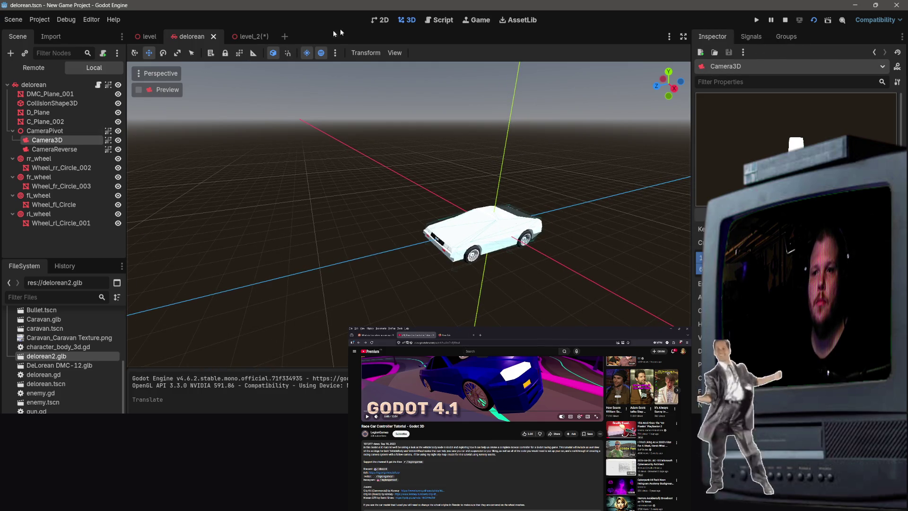
In delorean.gd, comment out and restore the look_at line on line 16, then save.
left_click(438, 21)
scroll(414, 223, "up", 3)
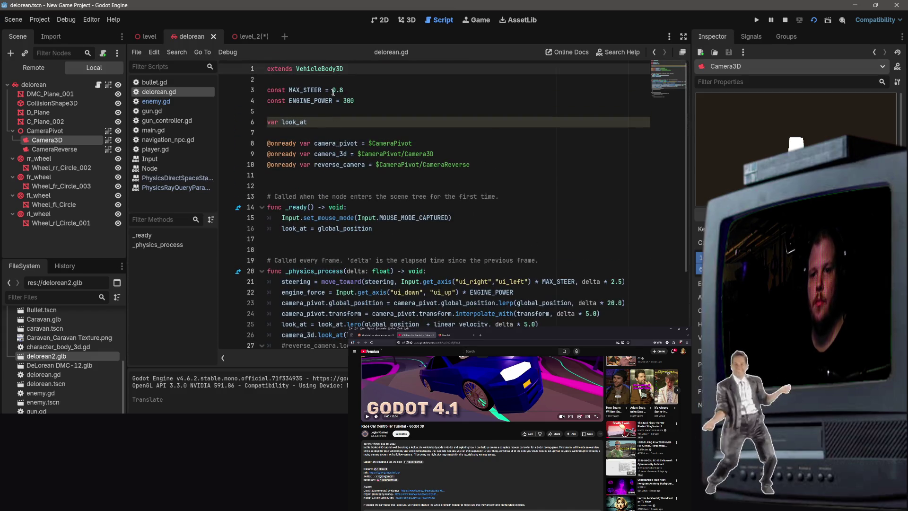
mouse_move(268, 68)
left_mouse_down()
mouse_move(417, 248)
mouse_move(433, 238)
left_mouse_up()
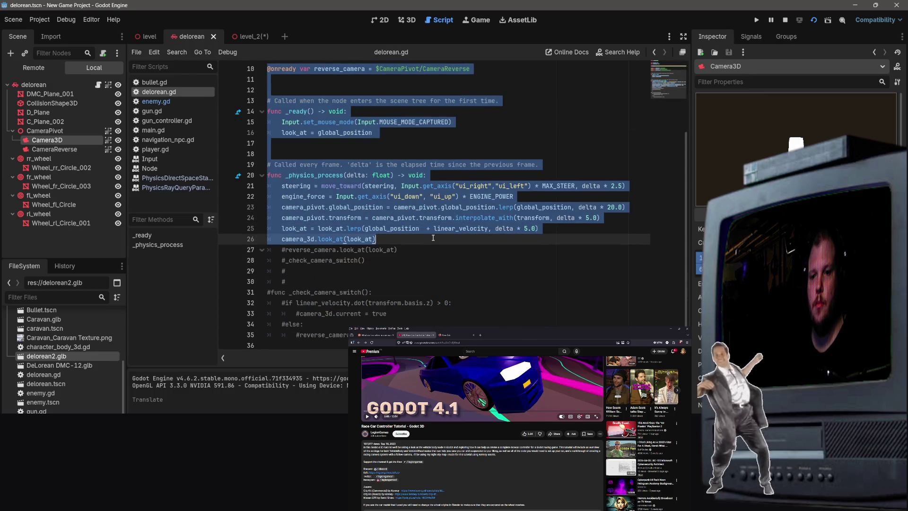
triple_click(421, 136)
key("ctrl+k")
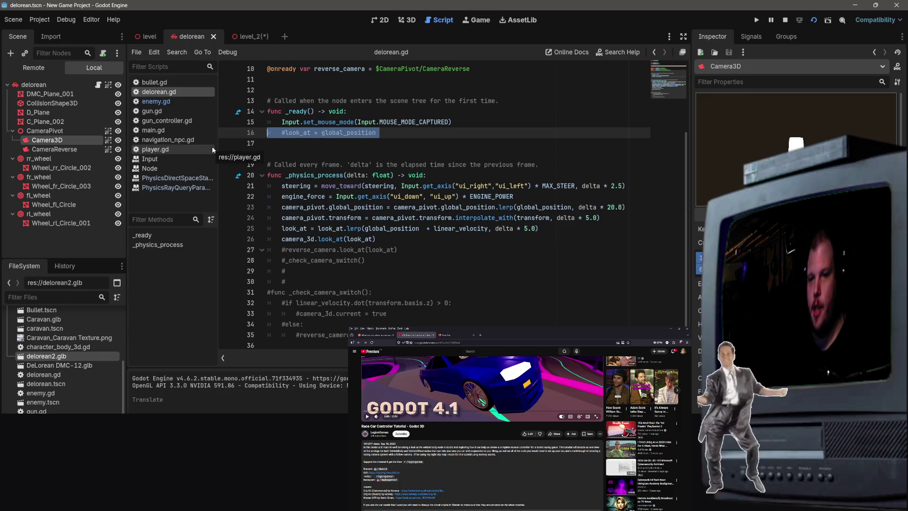
scroll(481, 431, "down", 10)
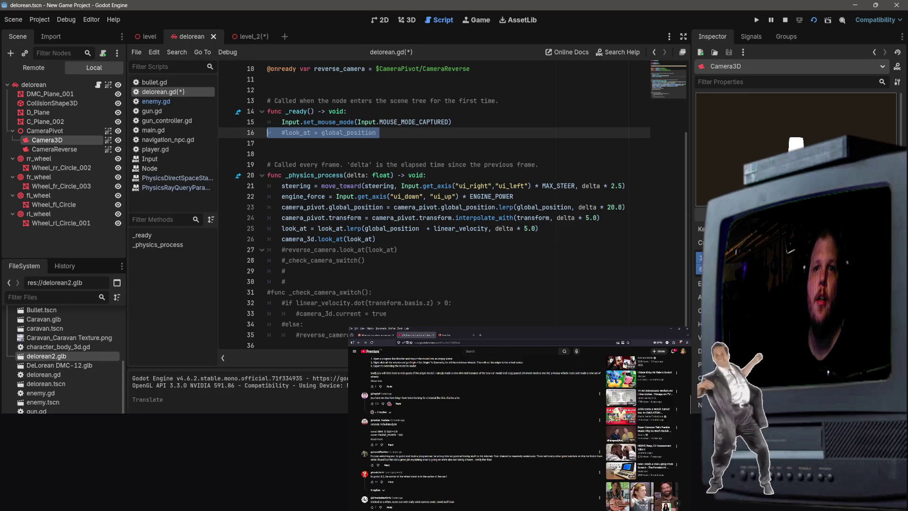
scroll(482, 430, "down", 5)
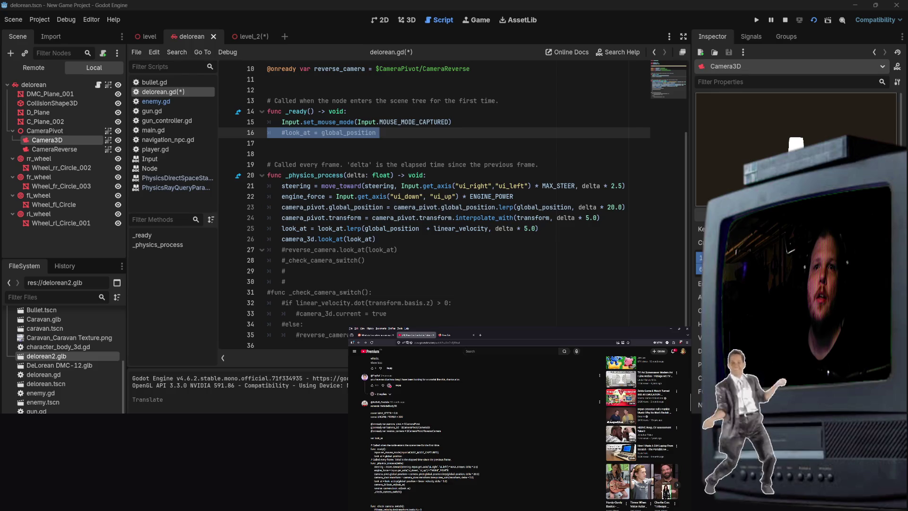
scroll(481, 430, "down", 1)
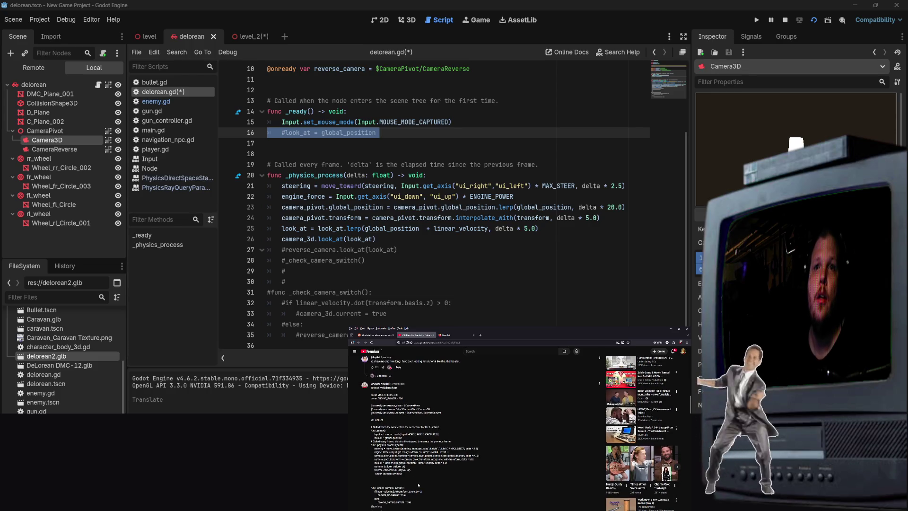
key("ctrl+k")
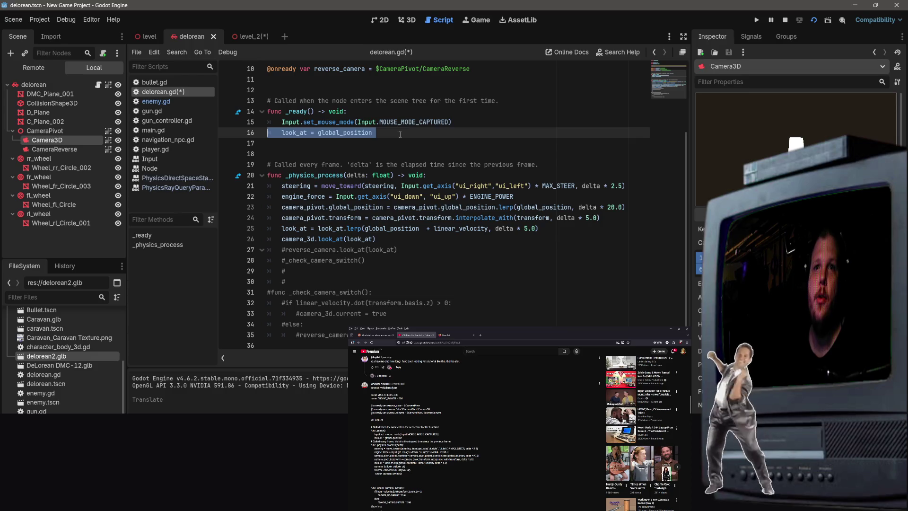
key("ctrl+s")
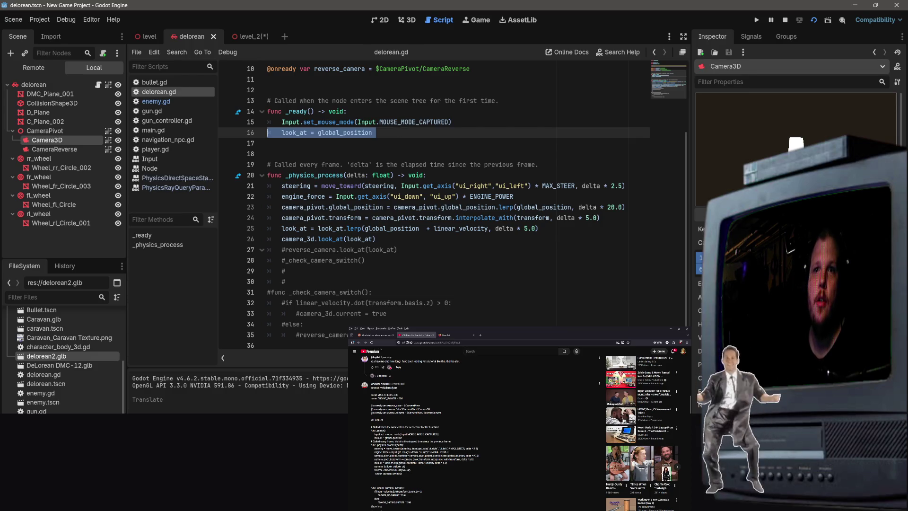
Replace the whole delorean.gd script with the copied camera-switching code.
scroll(413, 480, "down", 2)
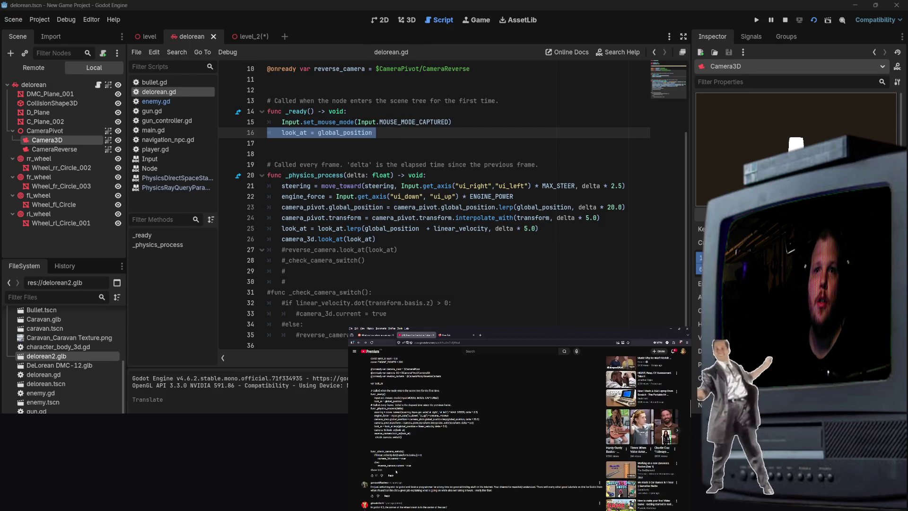
mouse_move(414, 467)
left_mouse_down()
mouse_move(365, 407)
mouse_move(384, 407)
left_mouse_up()
key("ctrl+c")
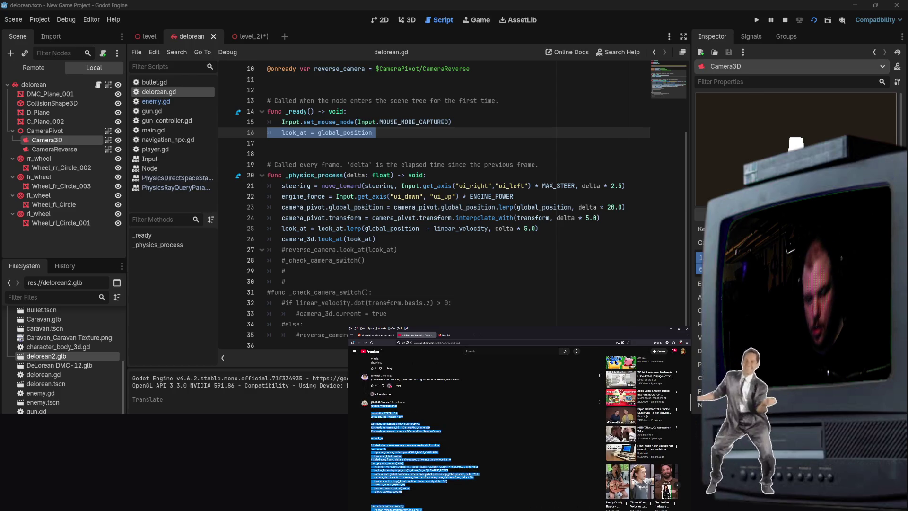
left_click(461, 166)
scroll(447, 154, "up", 3)
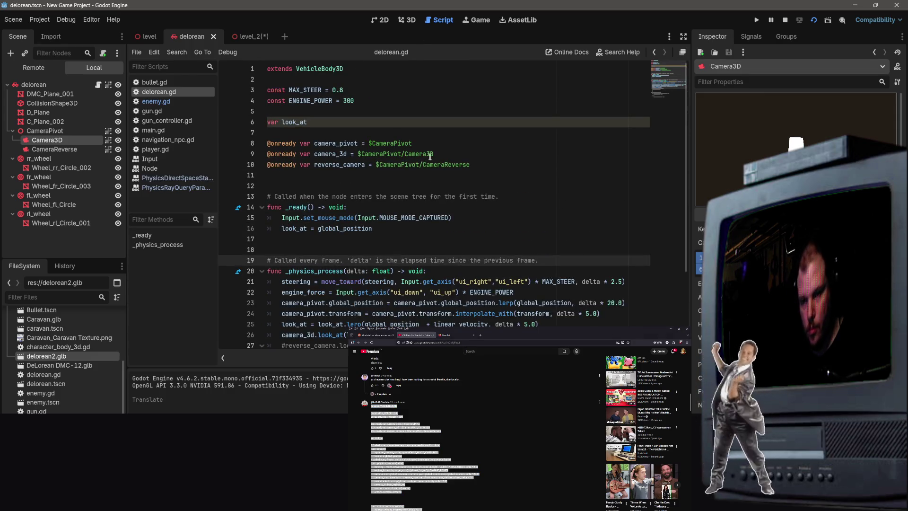
key("ctrl+a")
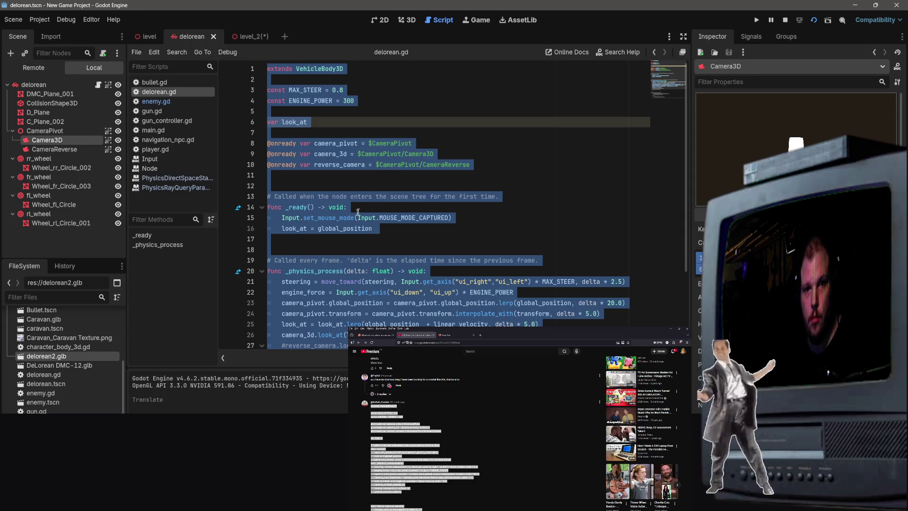
key("ctrl+v")
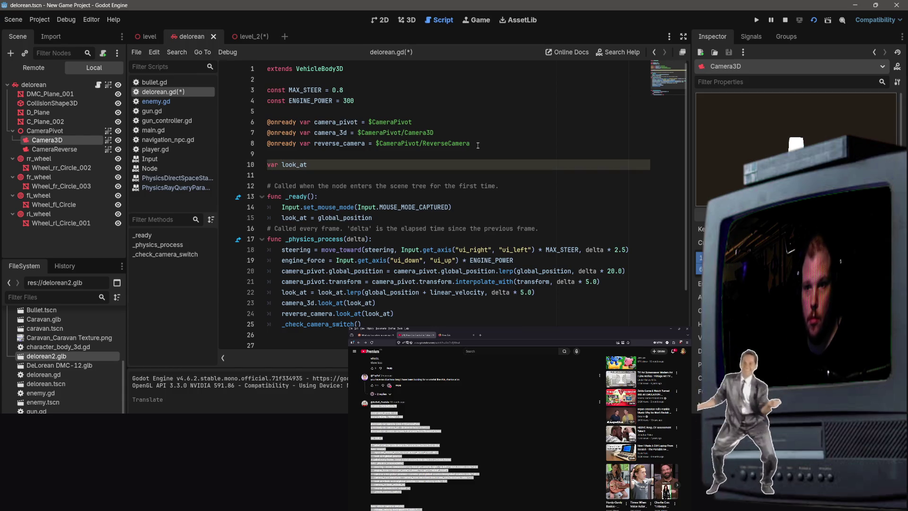
Fix the reverse_camera path to $CameraPivot/CameraReverse and save the script.
left_click_drag(478, 145, 422, 145)
type("Camera")
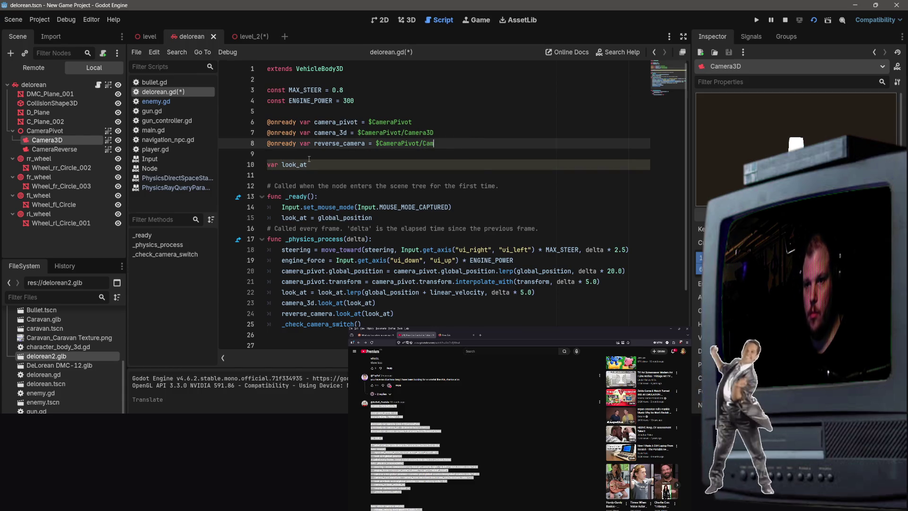
key("Down")
key("Return")
key("ctrl+s")
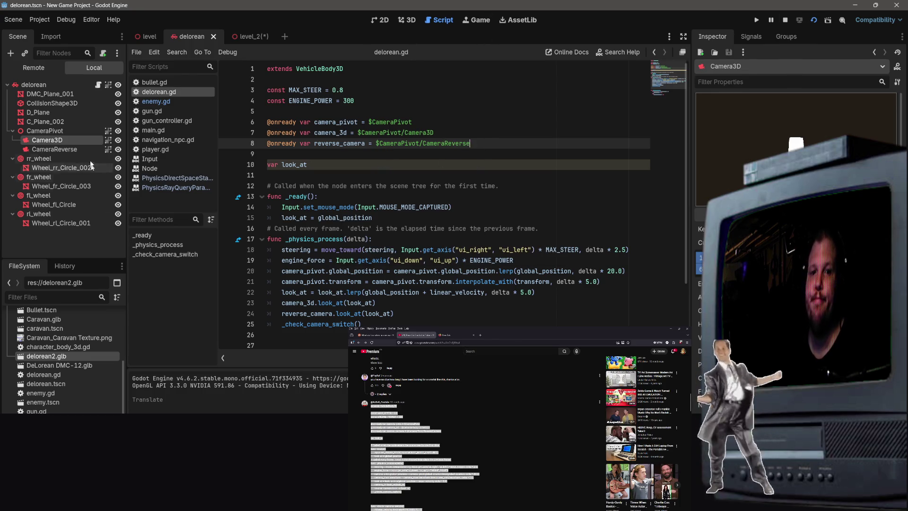
left_click(153, 42)
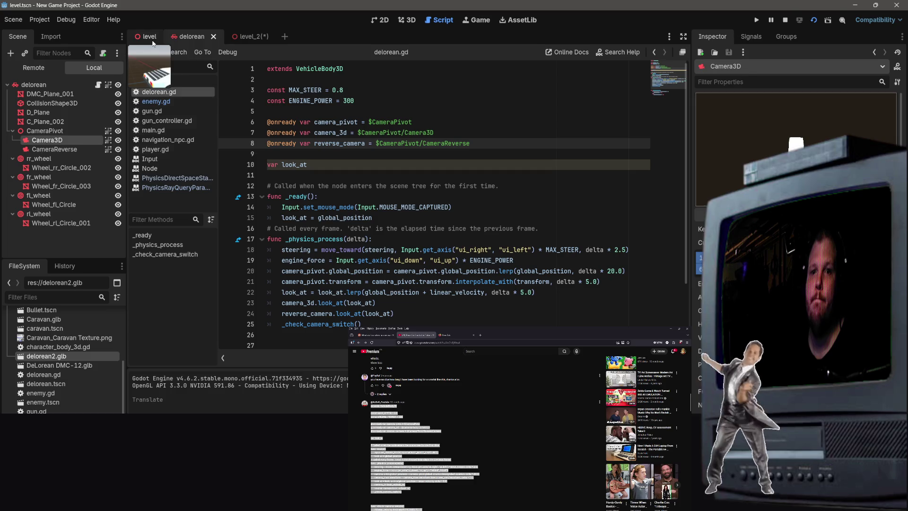
Delete the old delorean instance from the level_2 scene.
left_click(241, 39)
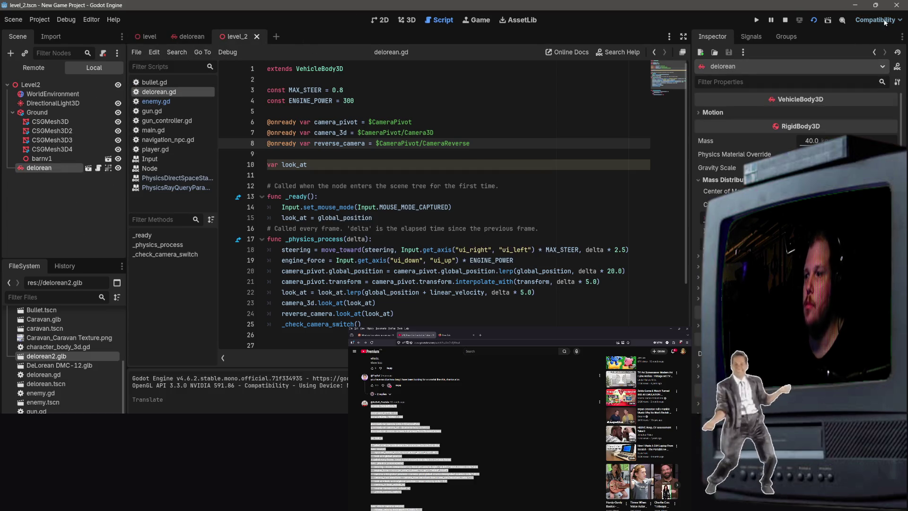
right_click(42, 171)
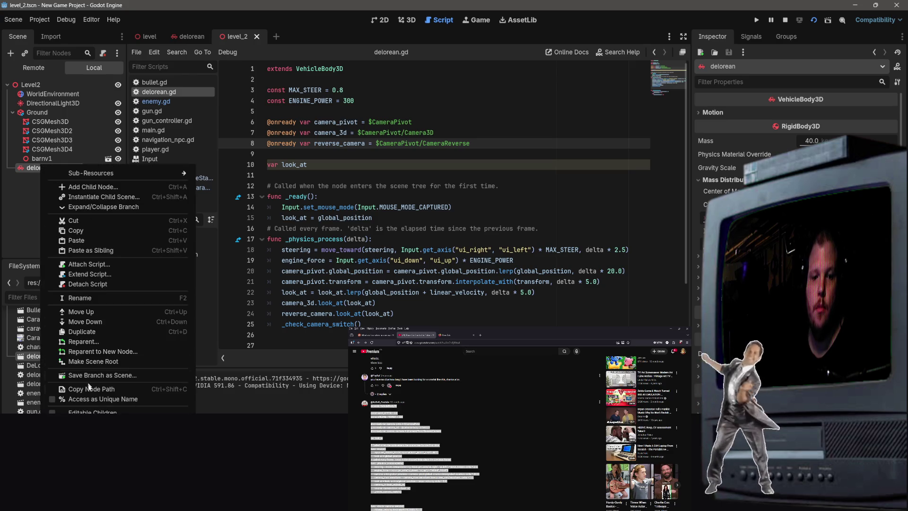
key("Delete")
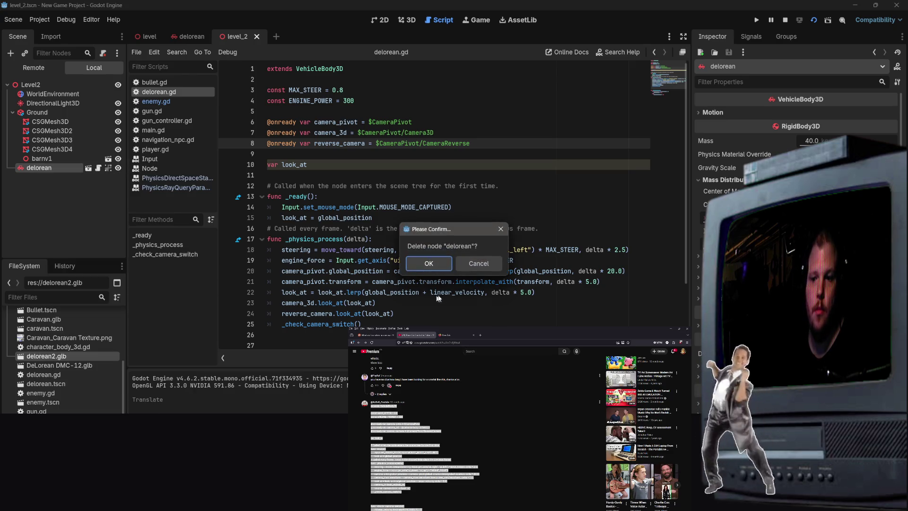
left_click(431, 262)
Instantiate delorean.tscn as a child scene in the level.
right_click(37, 203)
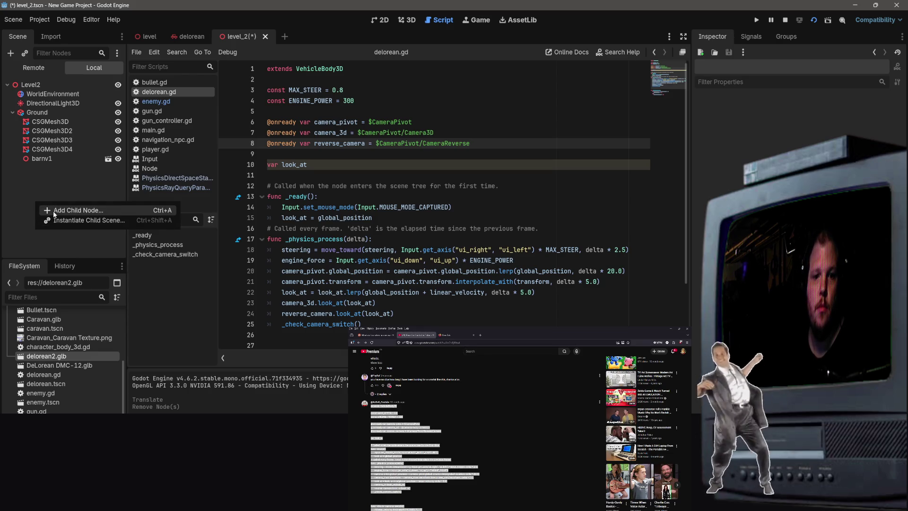
left_click(64, 220)
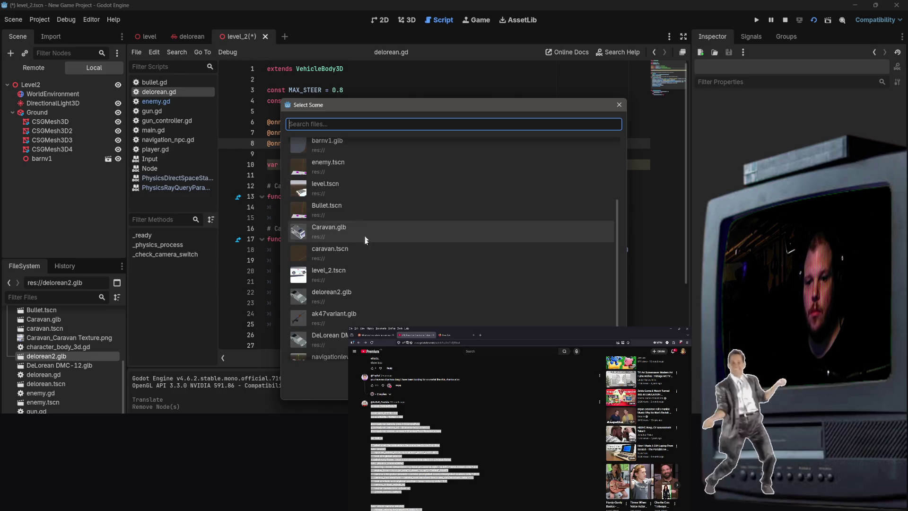
scroll(364, 260, "down", 2)
scroll(355, 257, "up", 5)
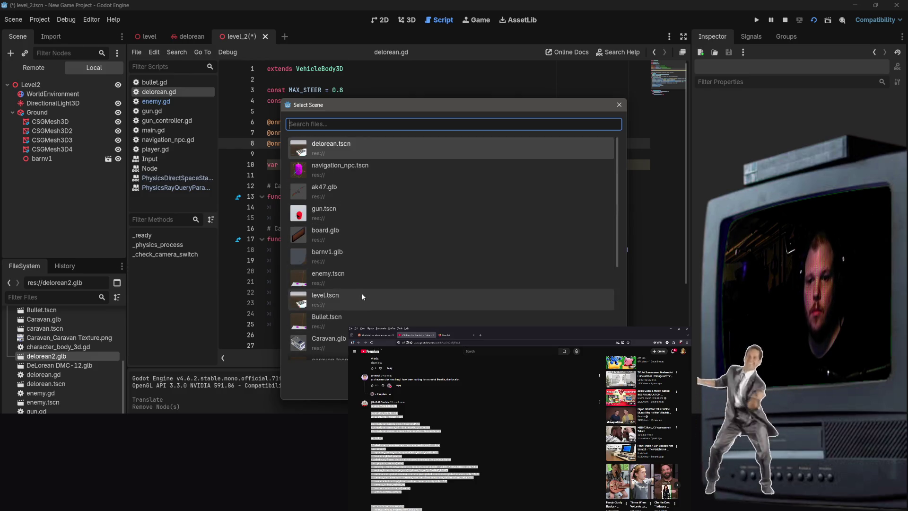
double_click(335, 148)
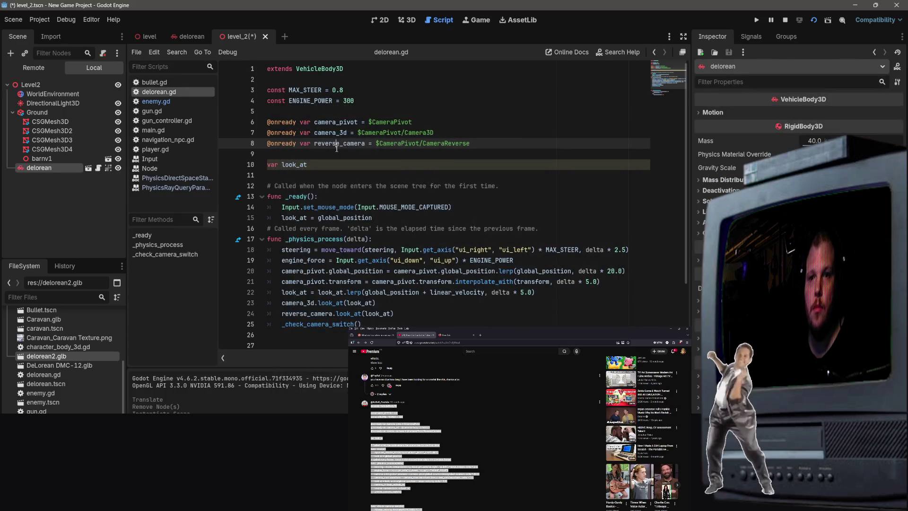
Save level_2 in the 3D view and test-run the scene, then stop it.
left_click(409, 20)
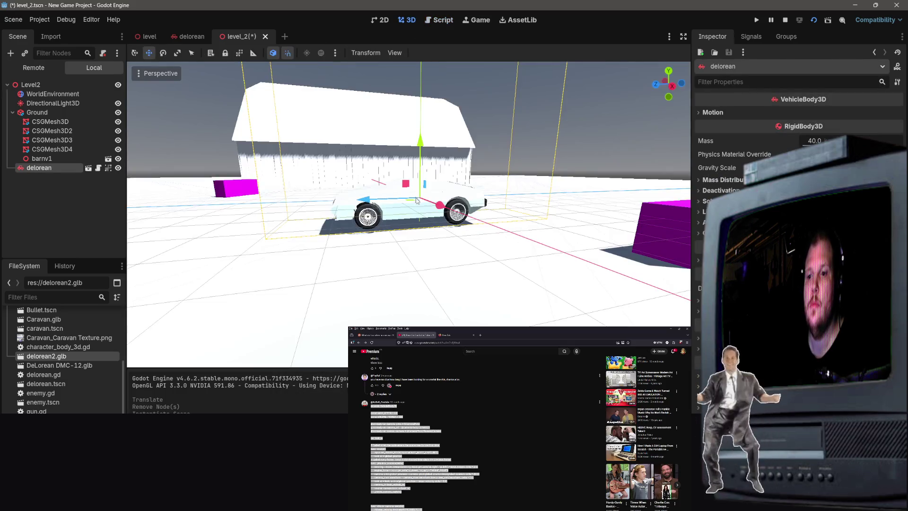
key("ctrl+s")
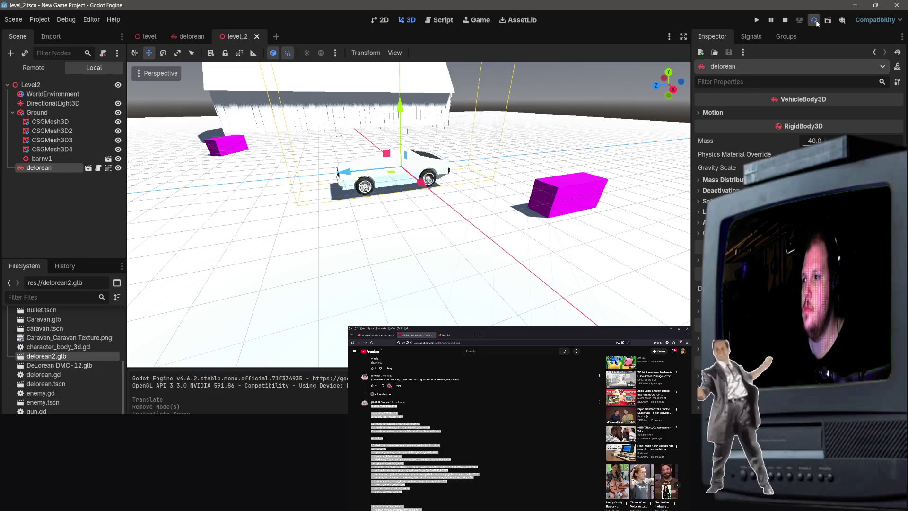
left_click(814, 20)
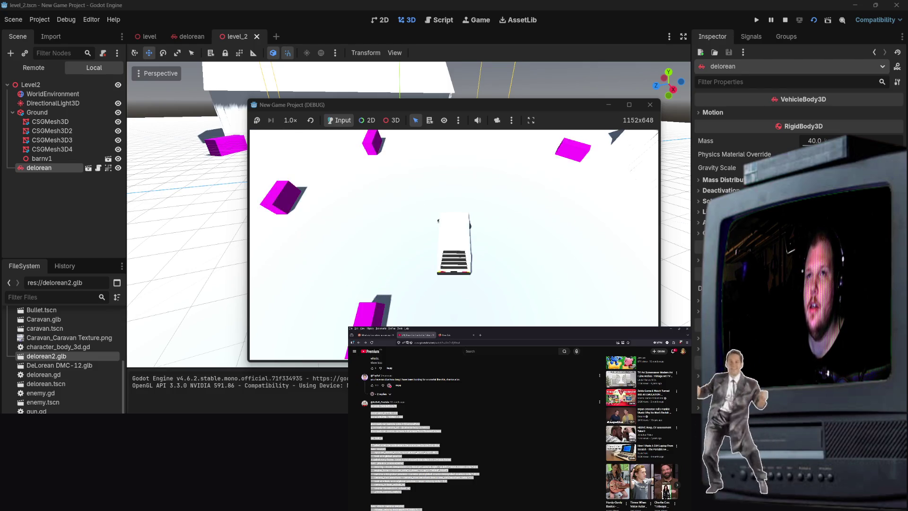
key("F8")
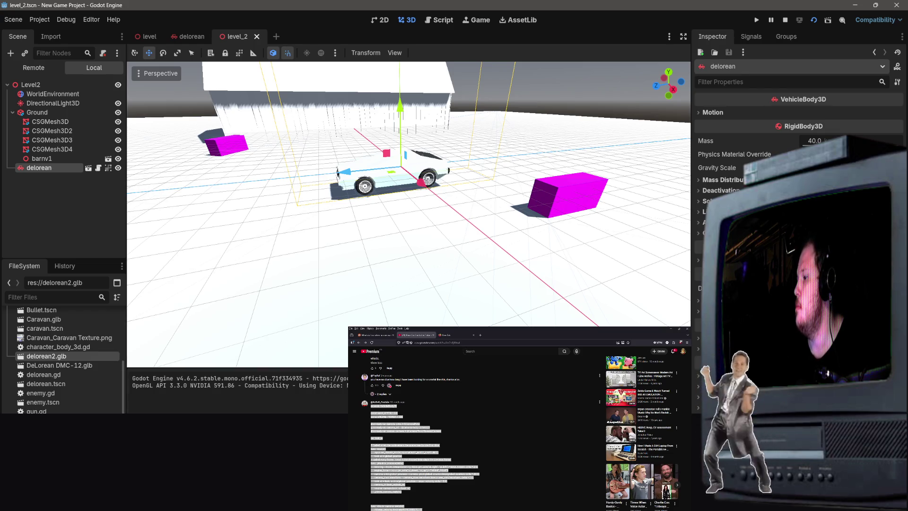
Orbit to a high view over the car and select the Ground node.
key("super+d")
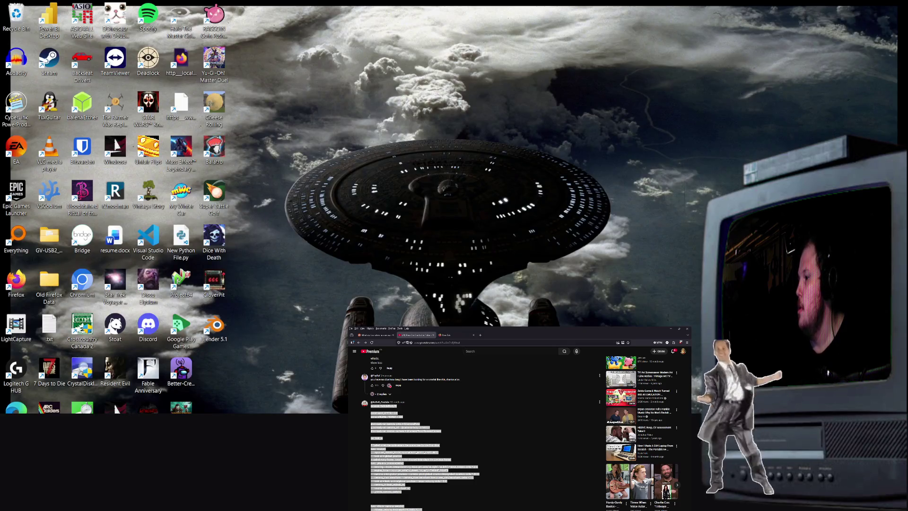
key("super+d")
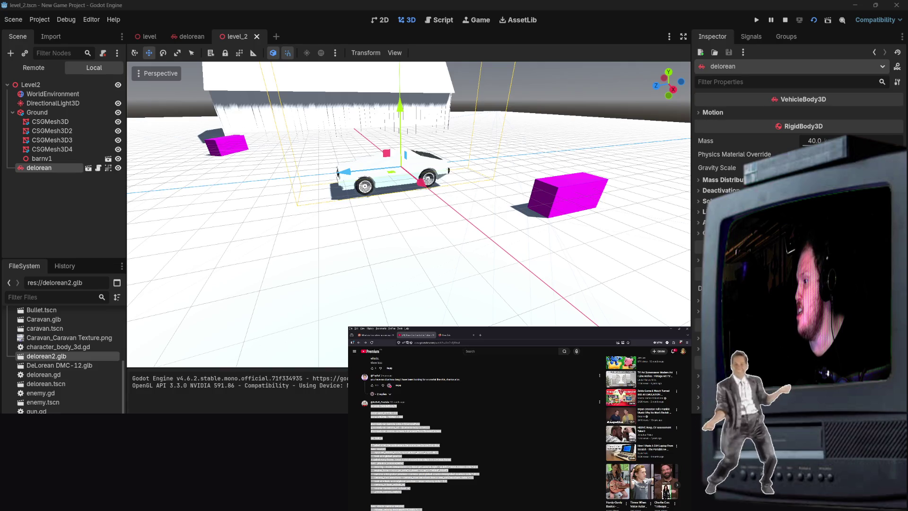
left_click_drag(202, 125, 227, 137)
left_click_drag(408, 212, 444, 222)
left_click_drag(331, 163, 350, 160)
left_click(354, 182)
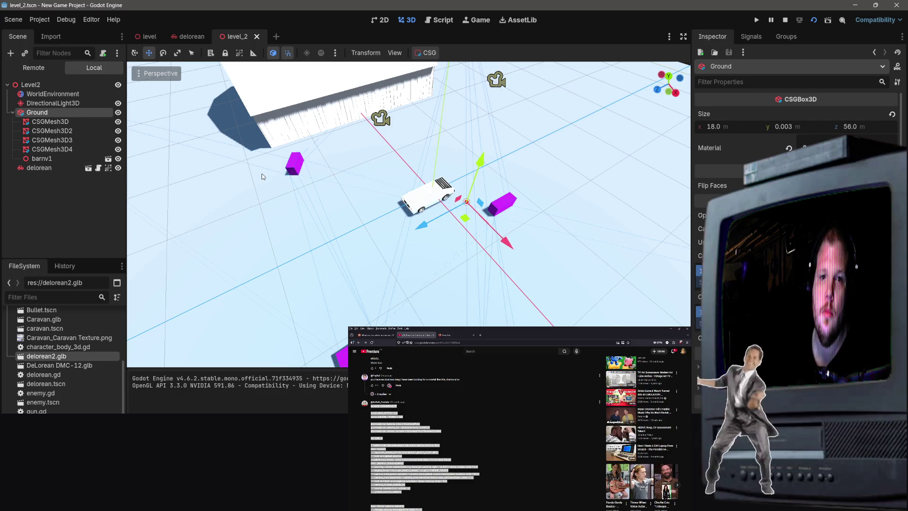
Delete Ground and its children, then add a CSGMesh3D child to Level2 from recent node types.
key("Delete")
left_click(426, 264)
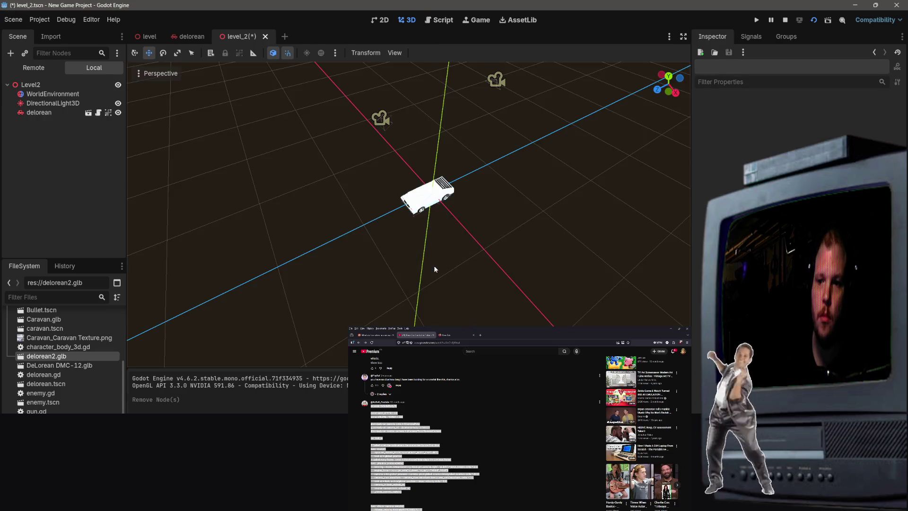
right_click(87, 172)
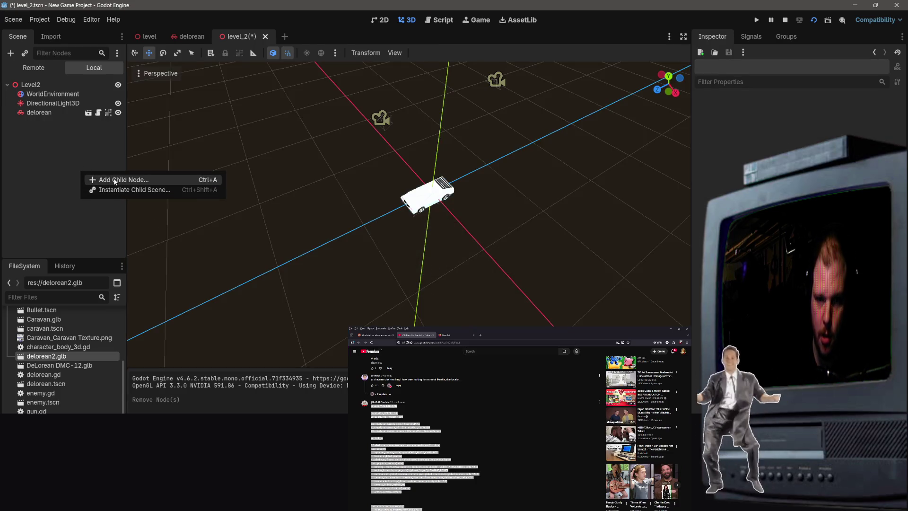
left_click(95, 179)
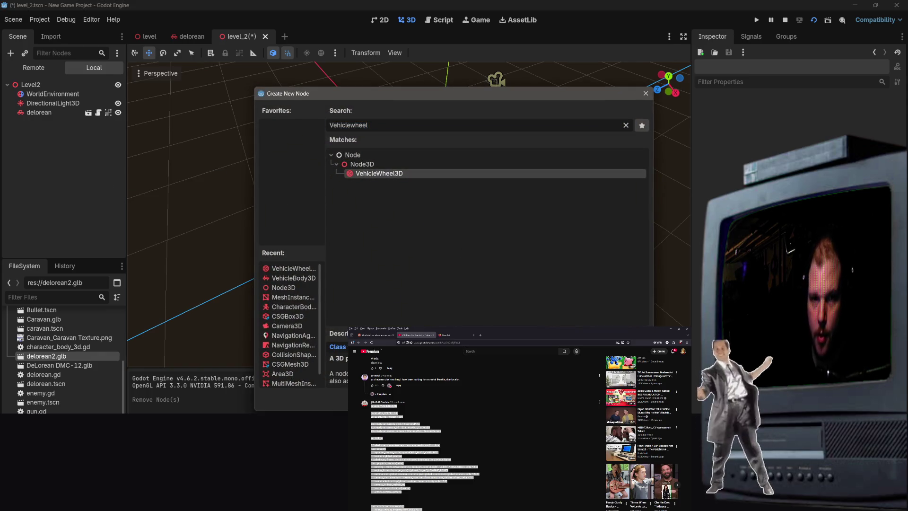
left_click(77, 183)
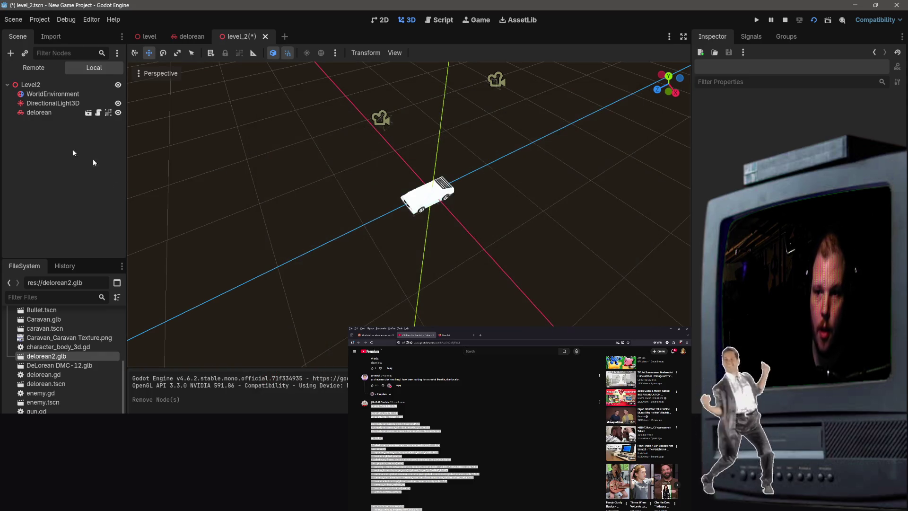
right_click(65, 160)
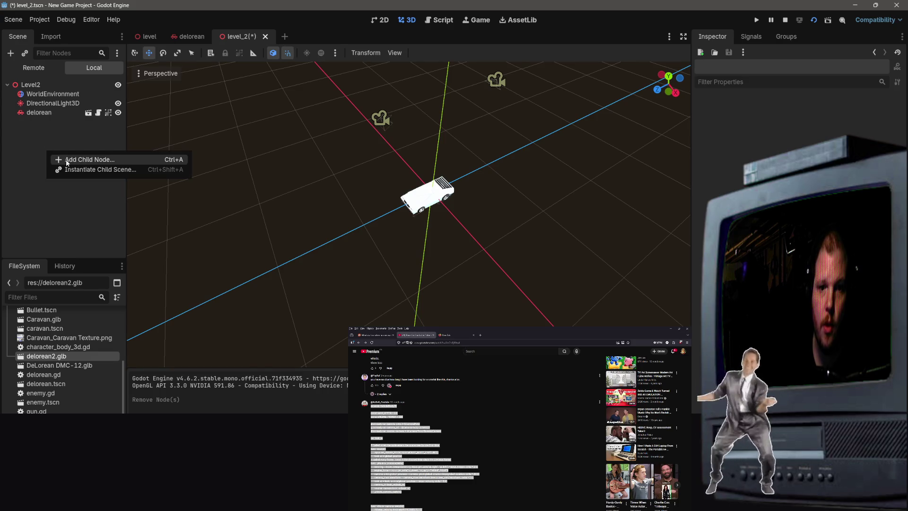
left_click(67, 162)
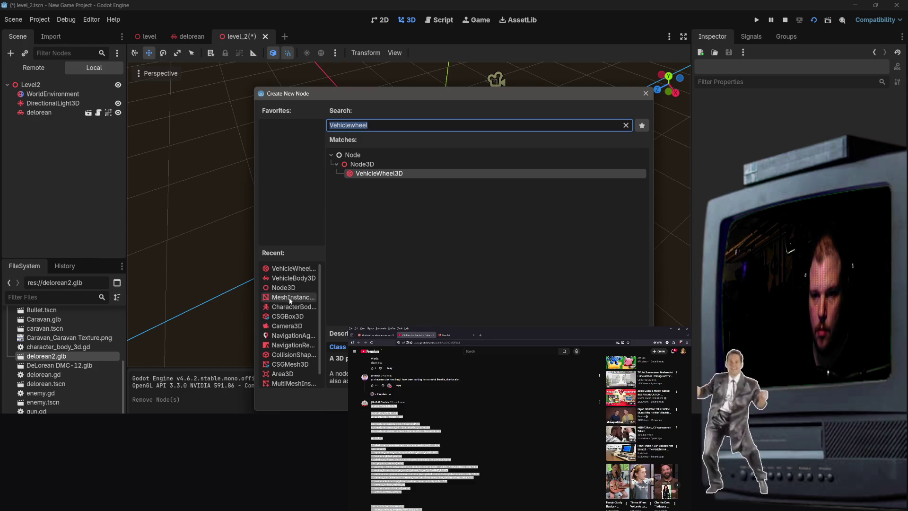
left_click(290, 352)
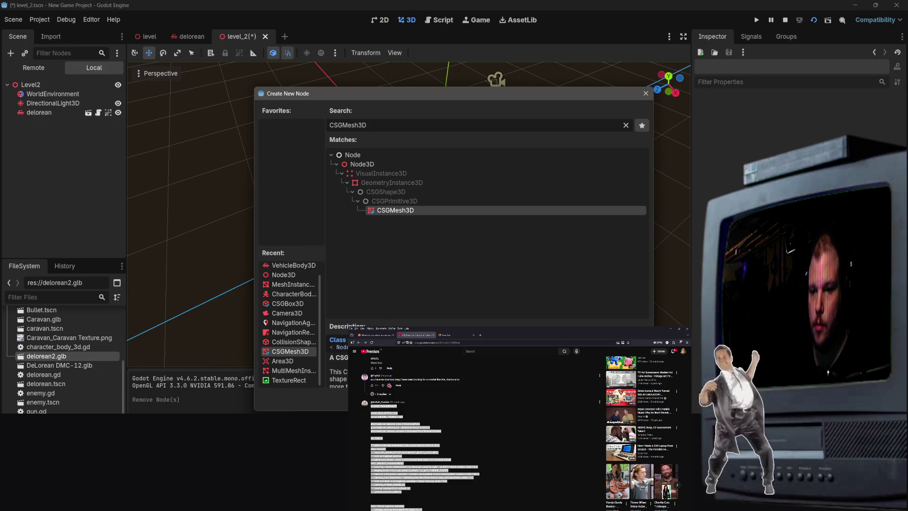
key("Return")
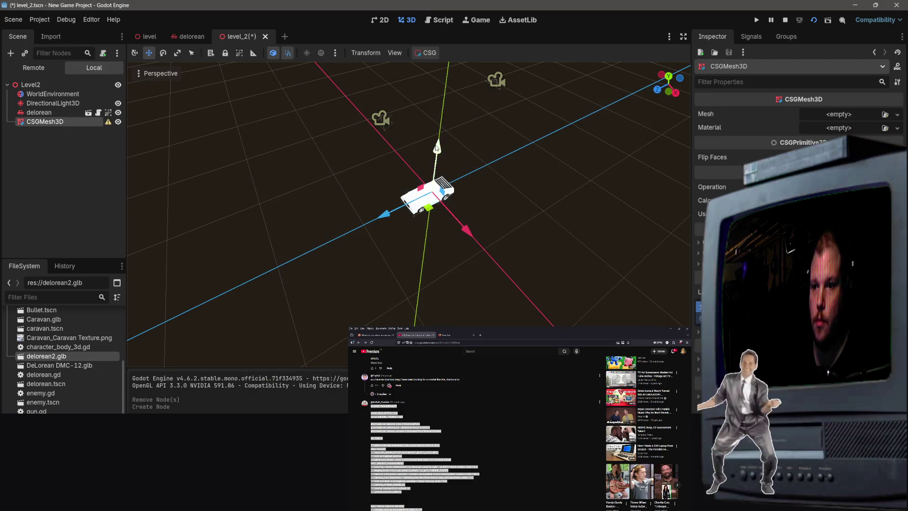
Give the CSGMesh3D a cylinder mesh and scale it larger along X.
left_click_drag(437, 148, 434, 175)
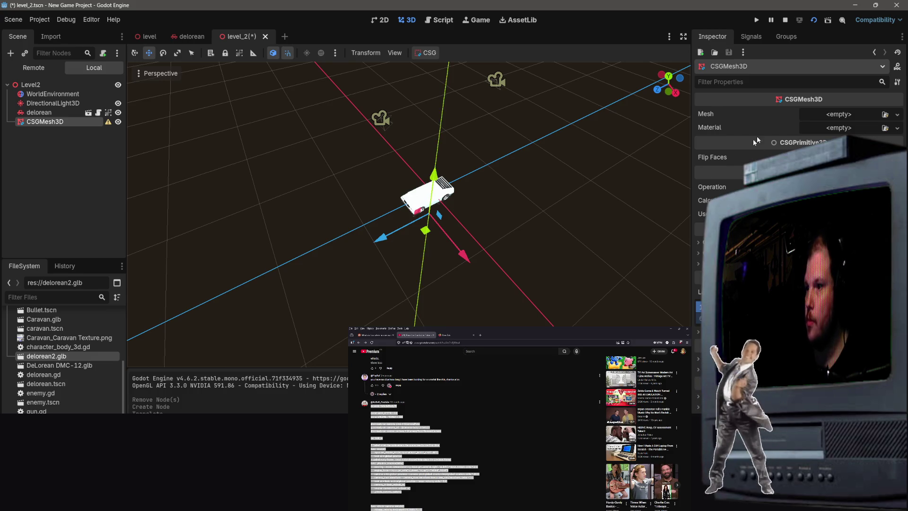
left_click(897, 114)
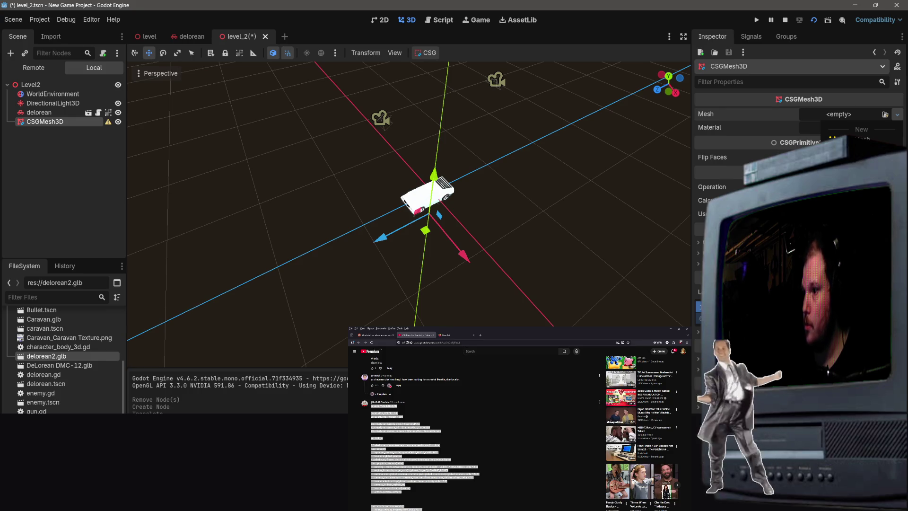
left_click(860, 163)
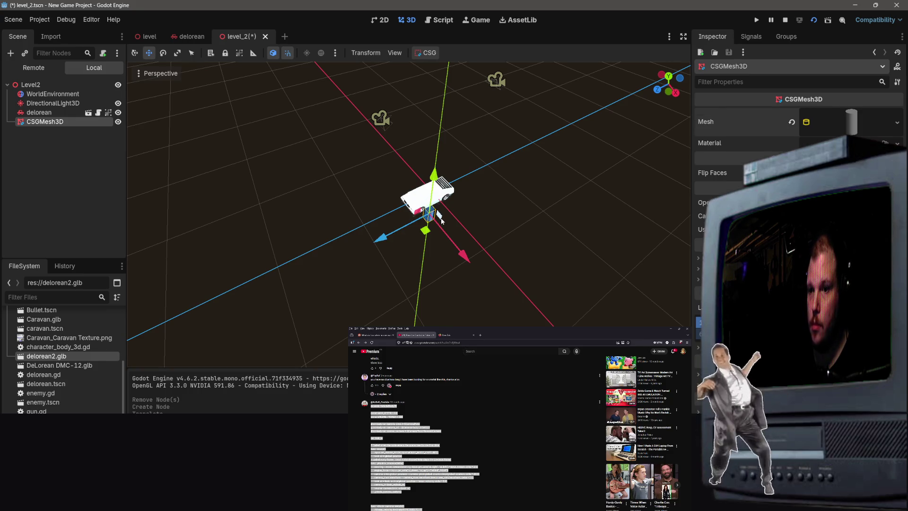
mouse_move(441, 221)
left_mouse_down()
mouse_move(468, 216)
mouse_move(443, 204)
mouse_move(432, 219)
mouse_move(392, 228)
left_mouse_up()
left_click(178, 53)
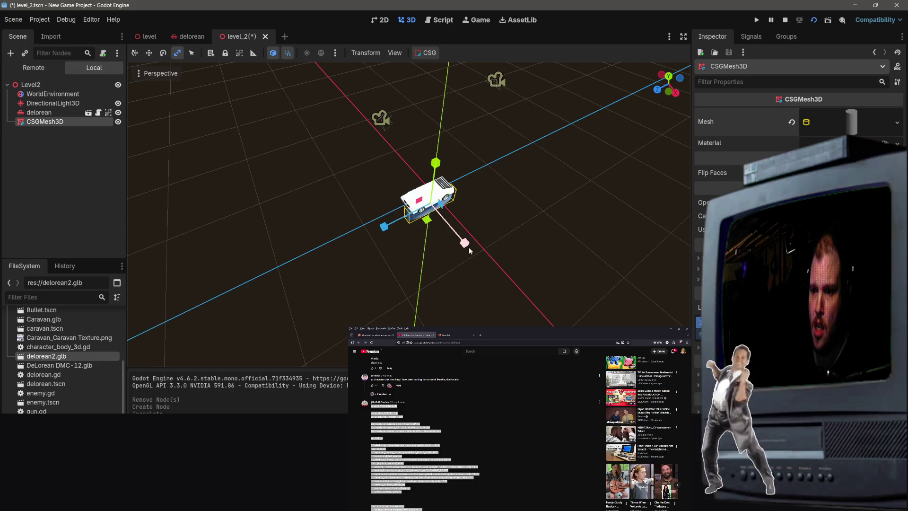
mouse_move(469, 251)
left_mouse_down()
mouse_move(416, 234)
mouse_move(489, 143)
left_mouse_up()
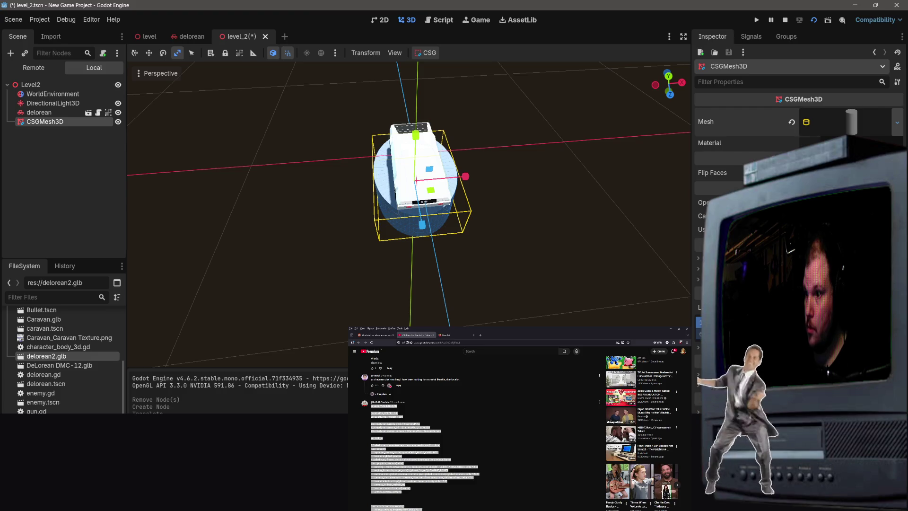
Switch to a box mesh, stretch it wide along X and deep along Z, and save.
key("ctrl+z")
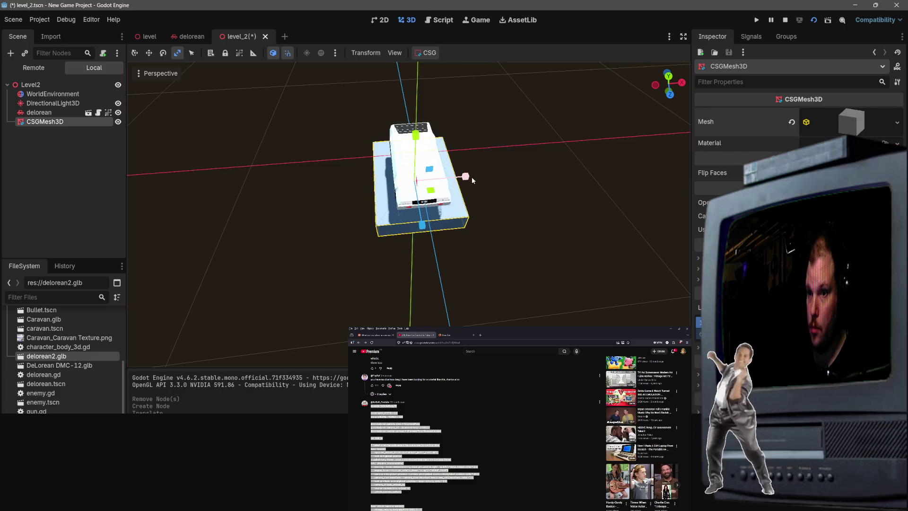
left_click_drag(468, 176, 625, 167)
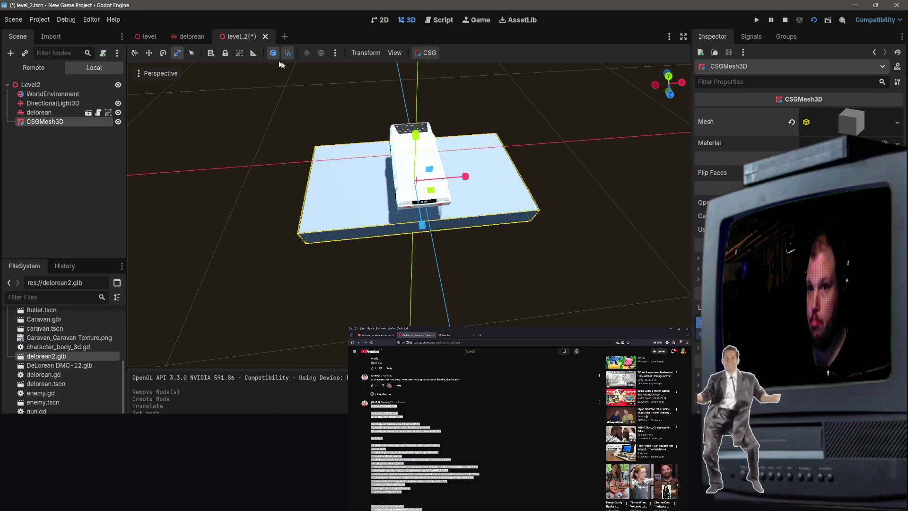
left_click_drag(465, 176, 804, 170)
scroll(507, 233, "down", 6)
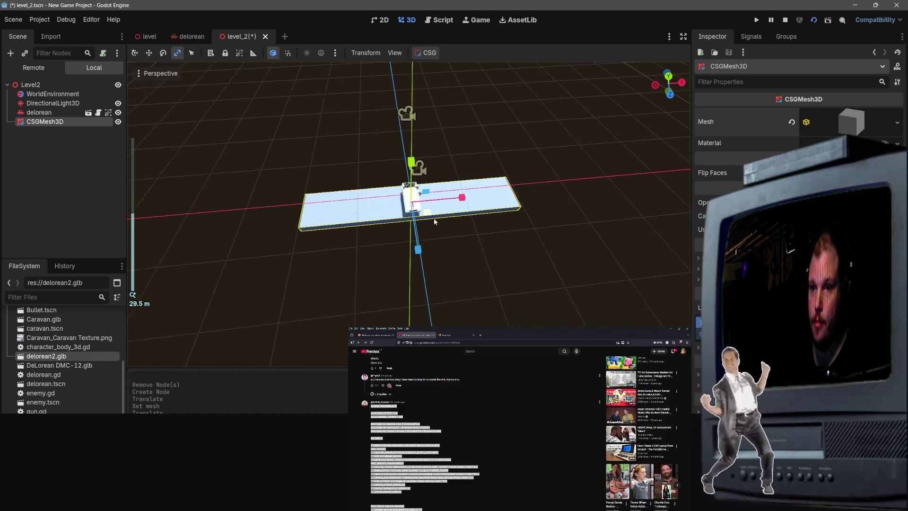
left_click_drag(418, 249, 420, 270)
mouse_move(583, 299)
left_mouse_down()
mouse_move(478, 279)
mouse_move(535, 194)
mouse_move(724, 40)
left_mouse_up()
key("ctrl+s")
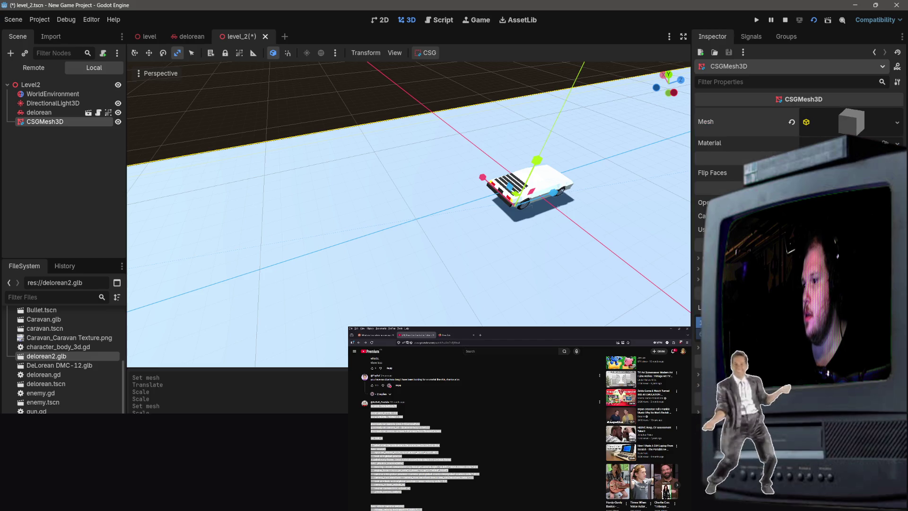
Create a new material for the floor box and tint its albedo pastel lavender.
left_click(897, 143)
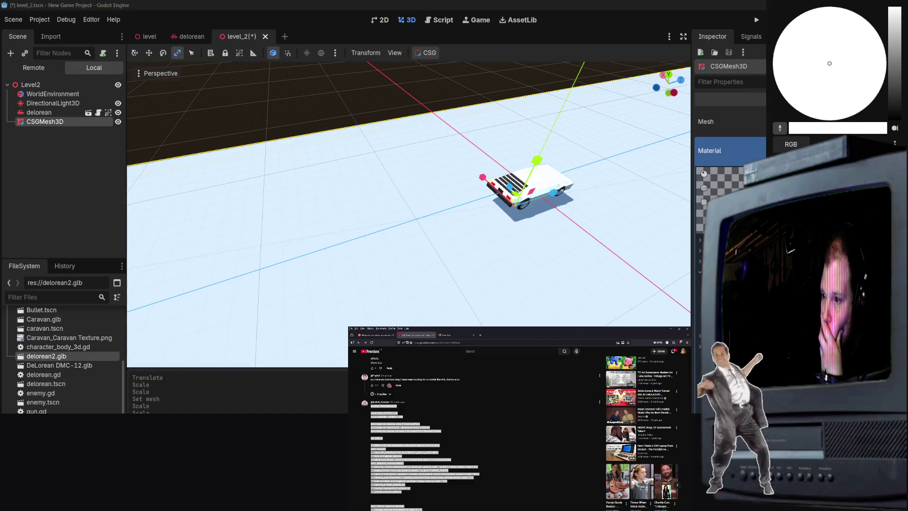
mouse_move(829, 63)
left_mouse_down()
mouse_move(877, 33)
mouse_move(835, 7)
left_mouse_up()
key("Escape")
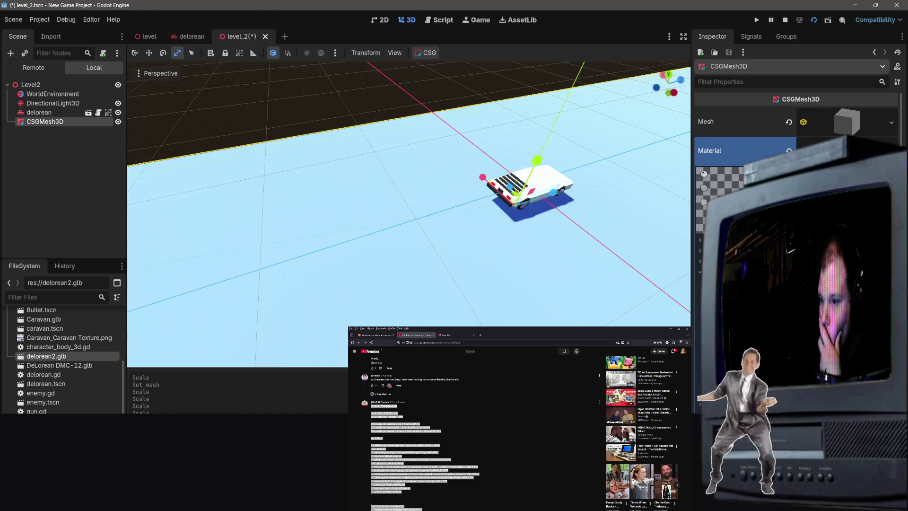
Select ak47_akmat_1.png, try saving it as a resource, and dismiss the cannot-save warning.
scroll(62, 359, "down", 3)
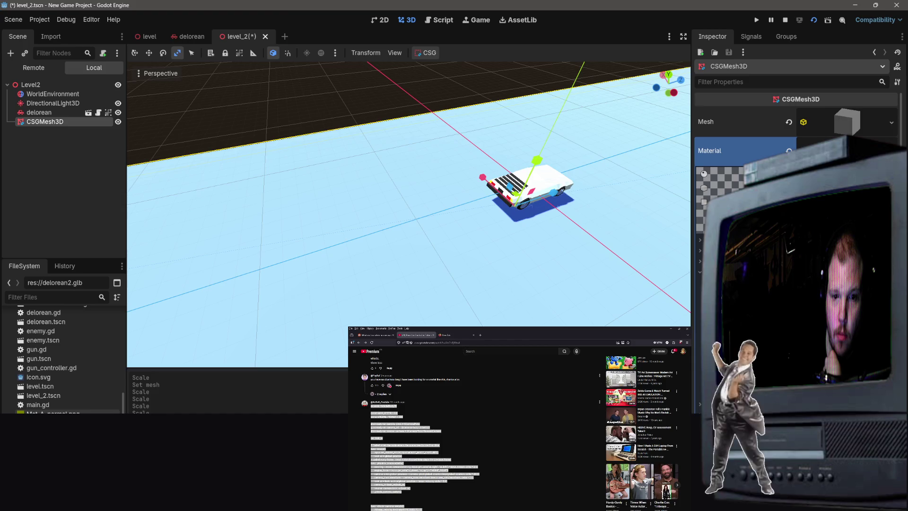
scroll(70, 364, "up", 10)
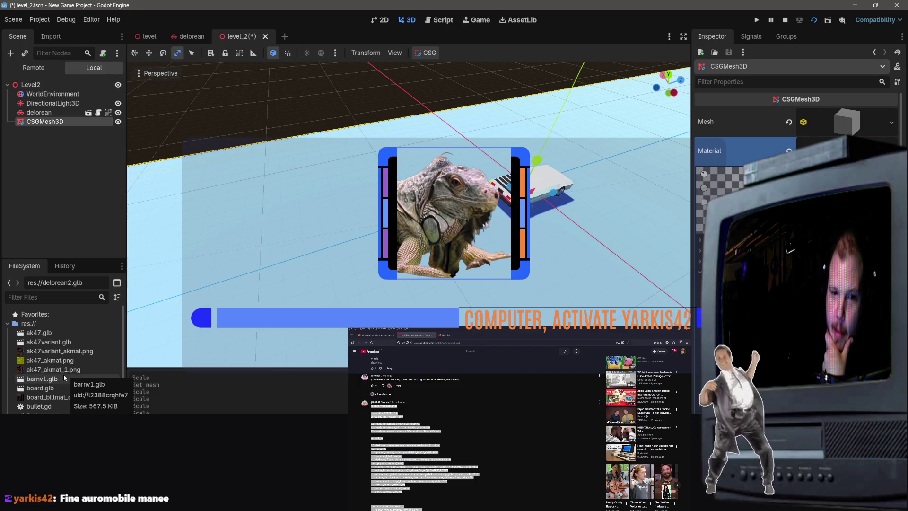
left_click(64, 372)
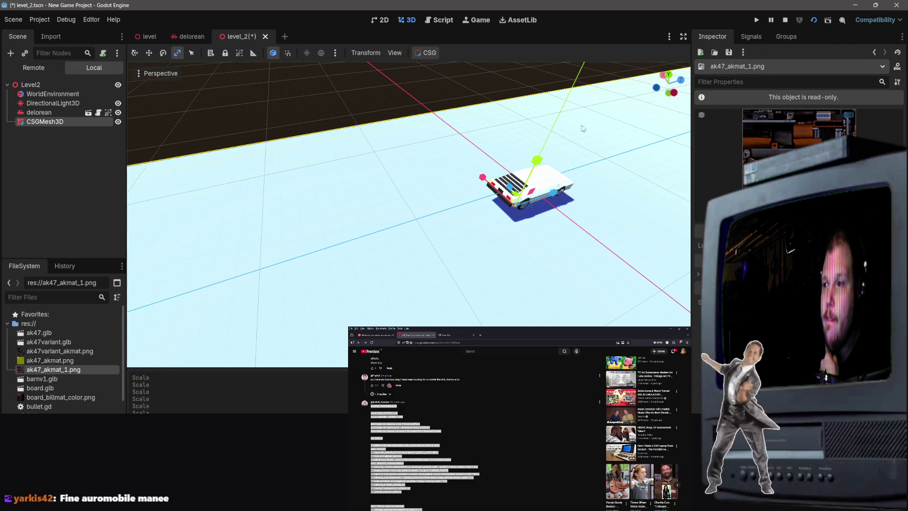
left_click(751, 37)
left_click(712, 36)
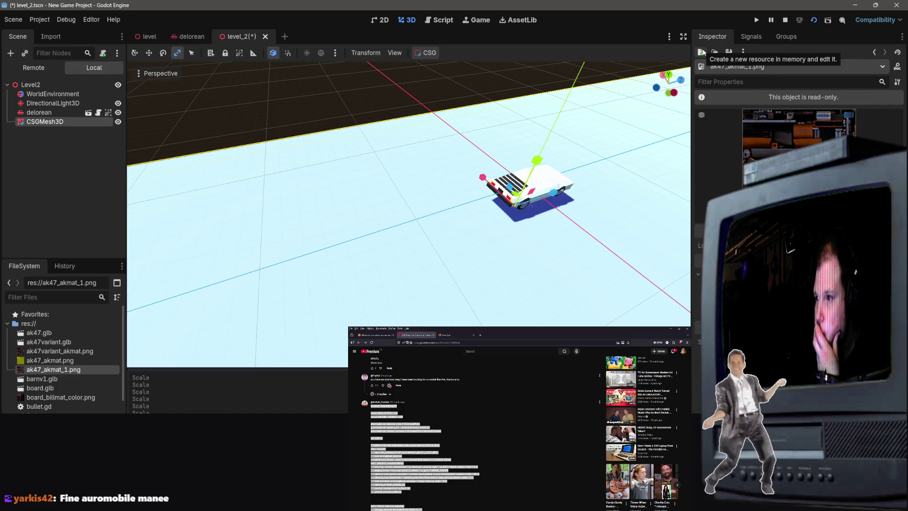
left_click(728, 52)
left_click(746, 71)
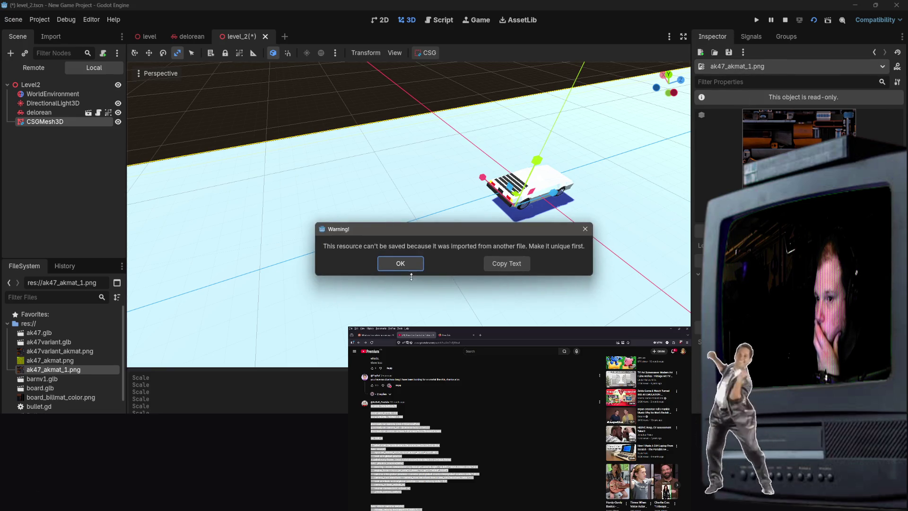
left_click(404, 262)
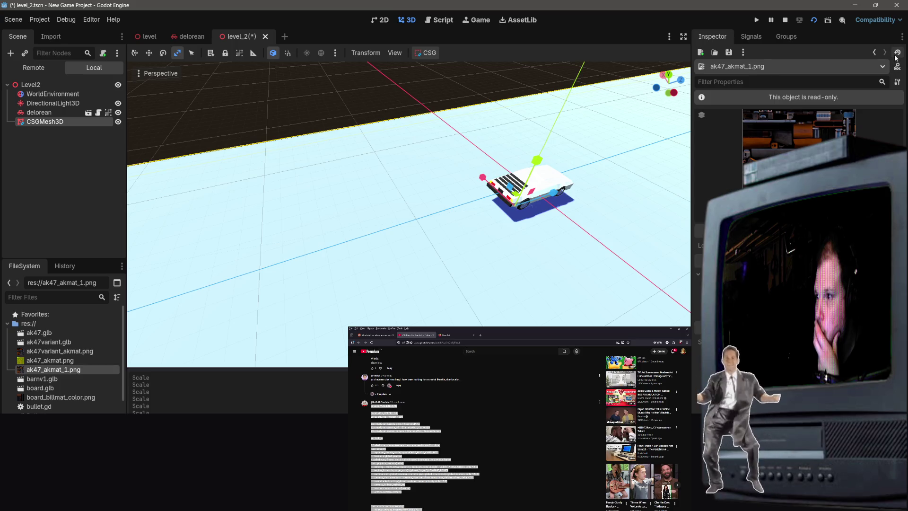
Return to the CSGMesh3D floor and load a texture file into the material's albedo.
left_click(873, 54)
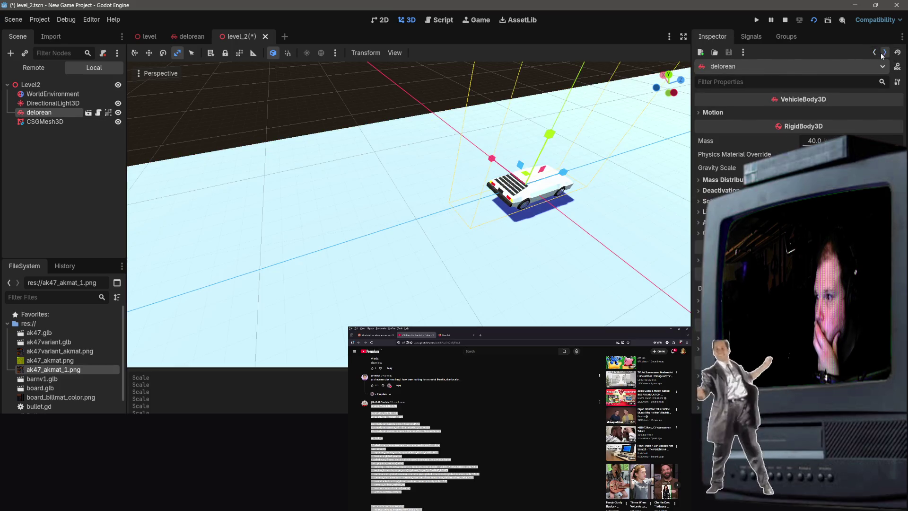
left_click(884, 52)
scroll(795, 189, "down", 5)
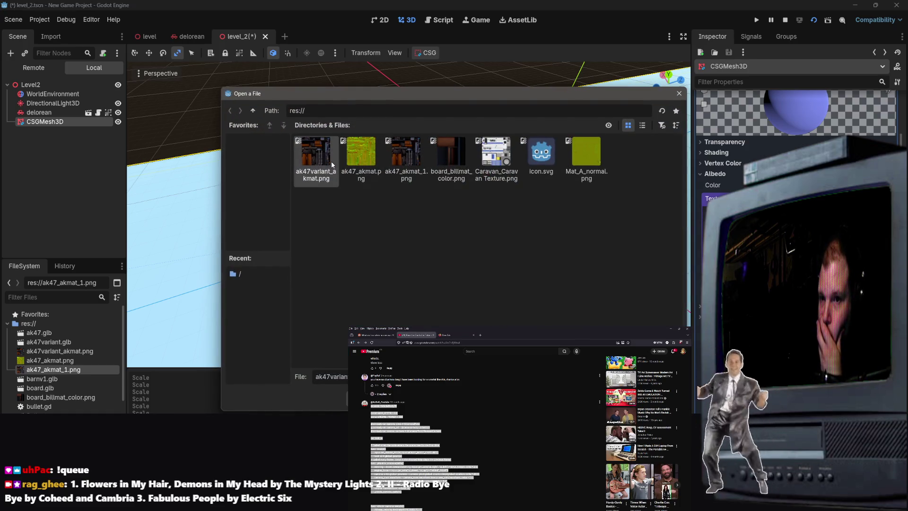
double_click(334, 166)
scroll(647, 226, "up", 2)
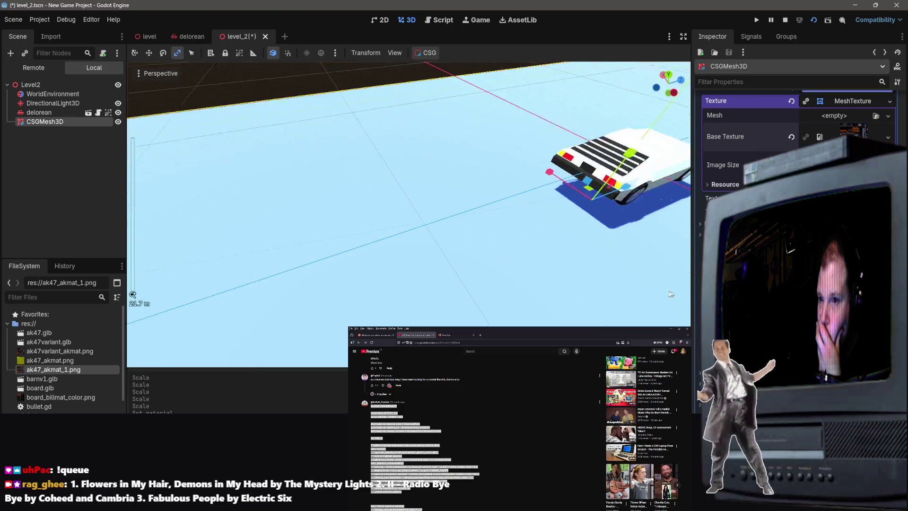
scroll(647, 226, "down", 3)
scroll(646, 227, "down", 3)
scroll(646, 226, "up", 5)
scroll(647, 226, "down", 3)
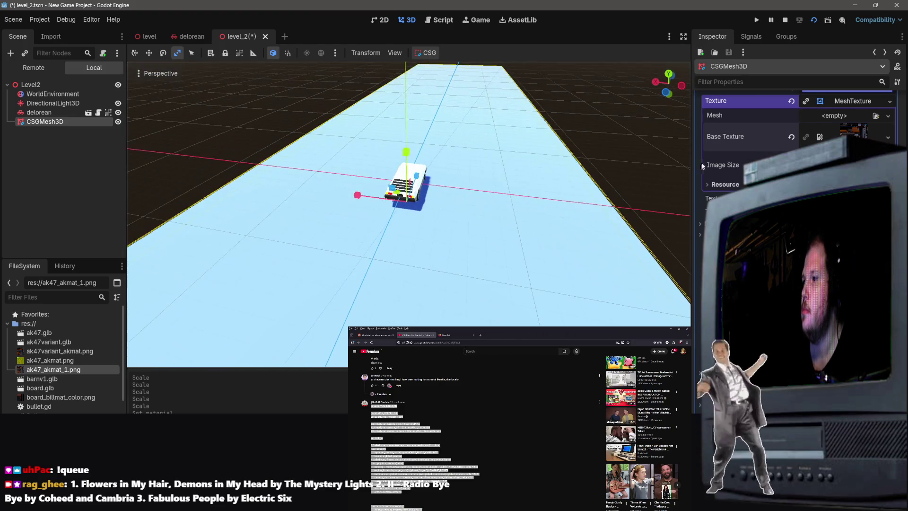
Pan and orbit lower to view the pale blue floor, road and car with the horizon above.
scroll(792, 136, "up", 5)
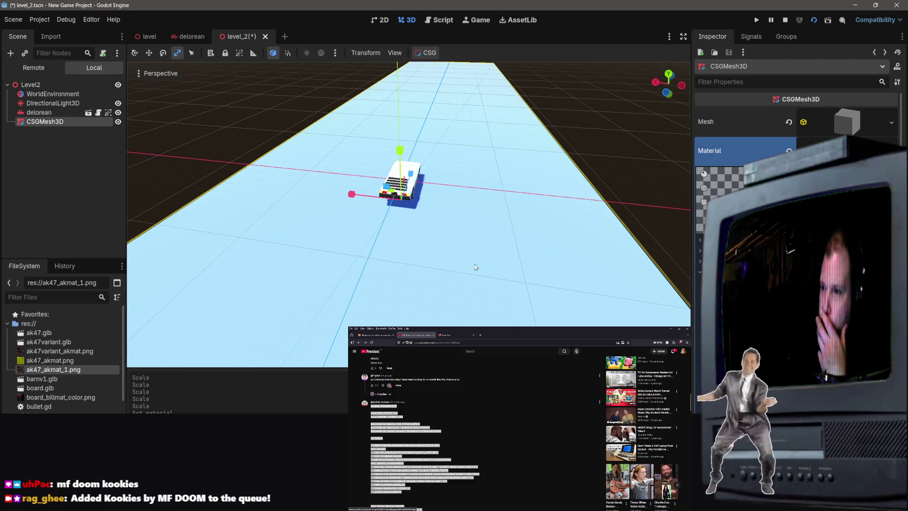
left_click_drag(407, 213, 400, 210)
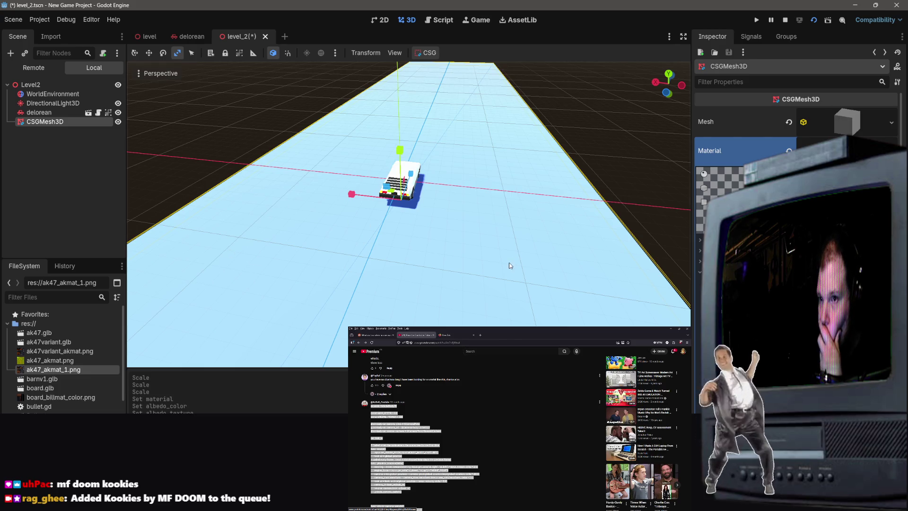
left_click_drag(511, 266, 508, 276)
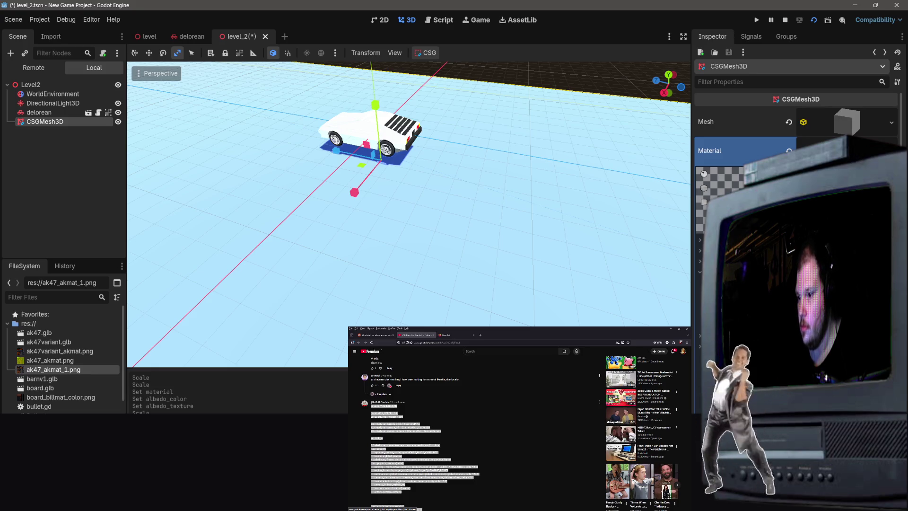
Apply the road image as the CSGMesh3D floor material's albedo texture.
left_click(847, 283)
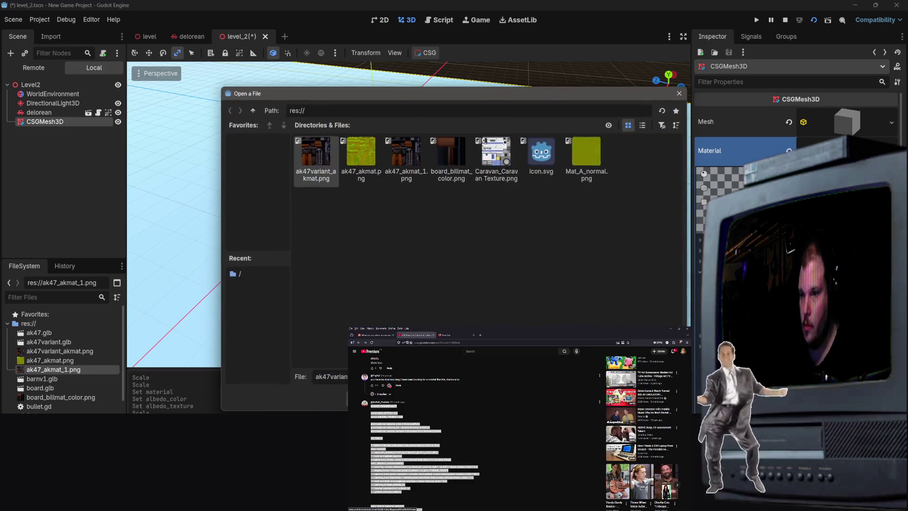
double_click(316, 156)
left_click_drag(648, 254, 501, 272)
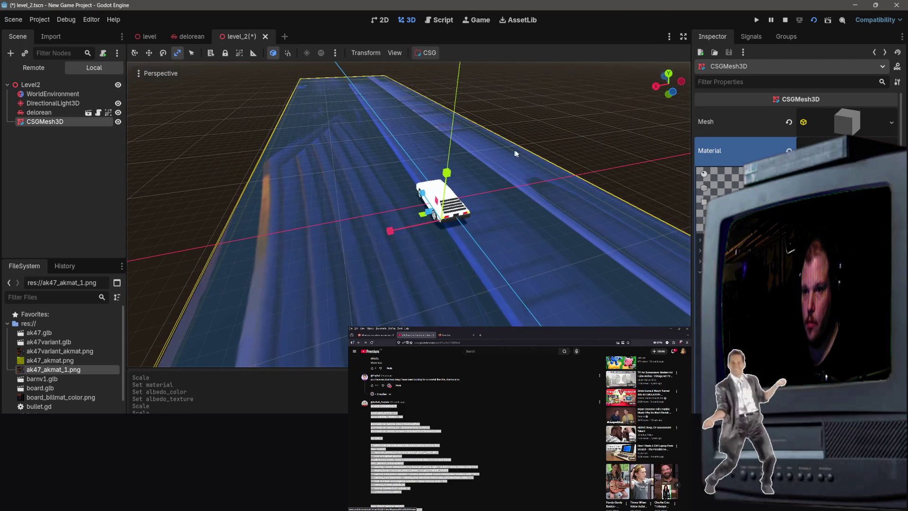
View the road from low behind the car, then test-run the game and close it.
left_click(606, 200)
mouse_move(606, 201)
left_mouse_down()
mouse_move(600, 189)
mouse_move(592, 201)
left_mouse_up()
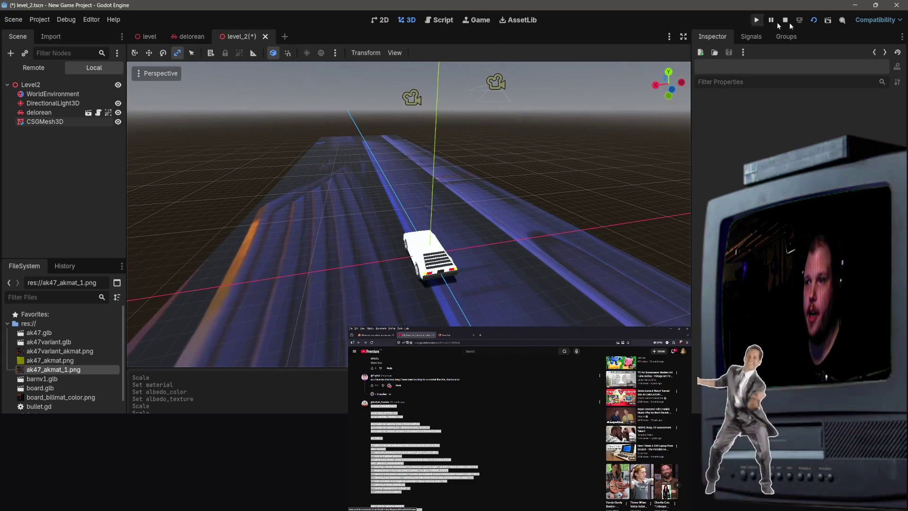
left_click(813, 21)
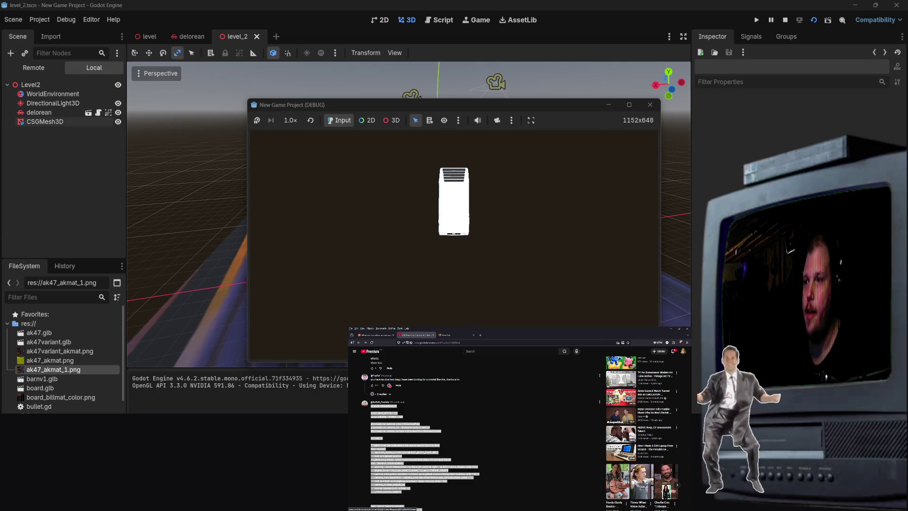
key("F8")
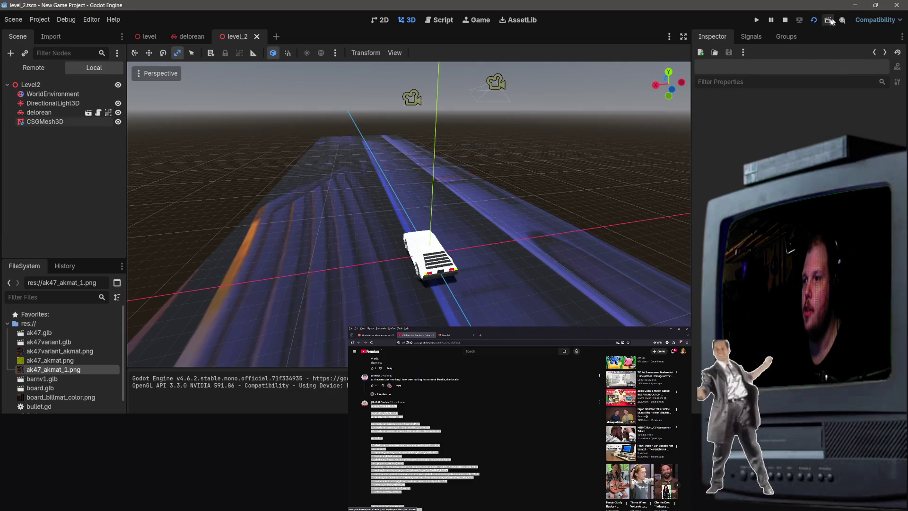
Bake a collision shape from the CSGMesh3D floor and test-run the game.
left_click(41, 112)
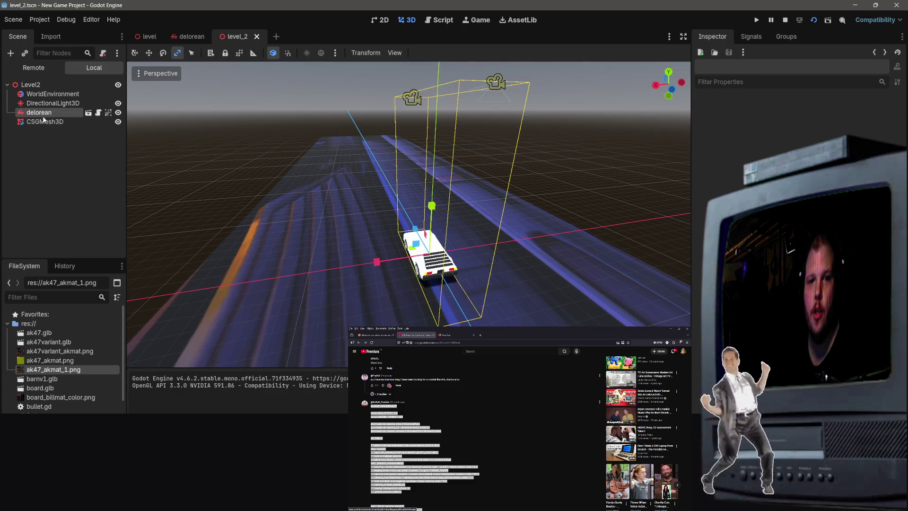
left_click(42, 121)
right_click(42, 120)
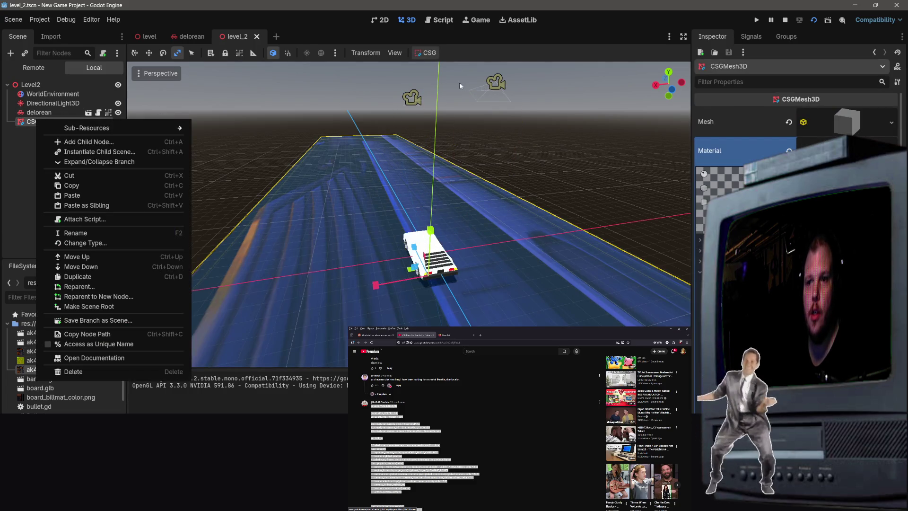
left_click(429, 55)
left_click(430, 55)
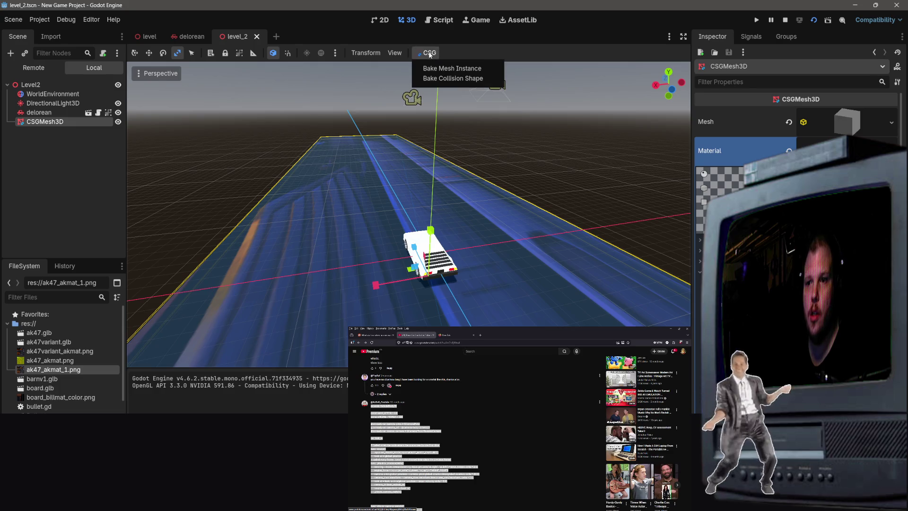
left_click(453, 80)
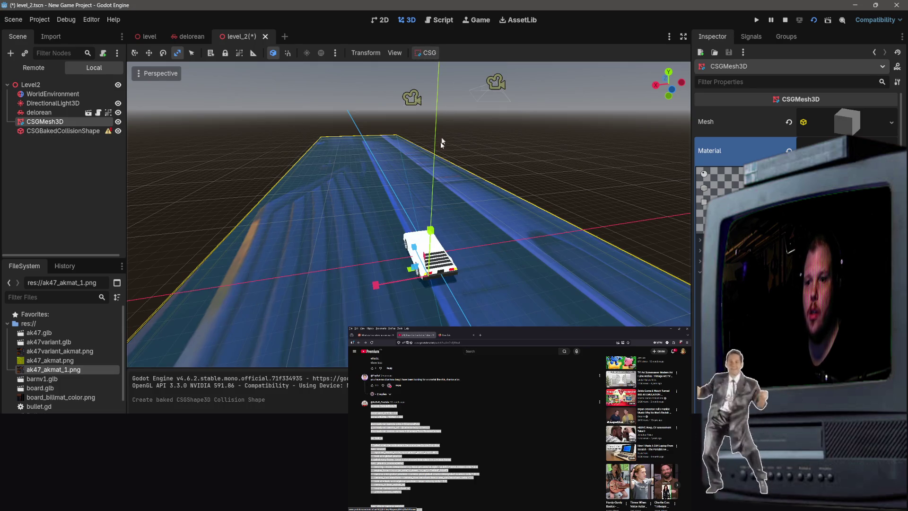
left_click(813, 21)
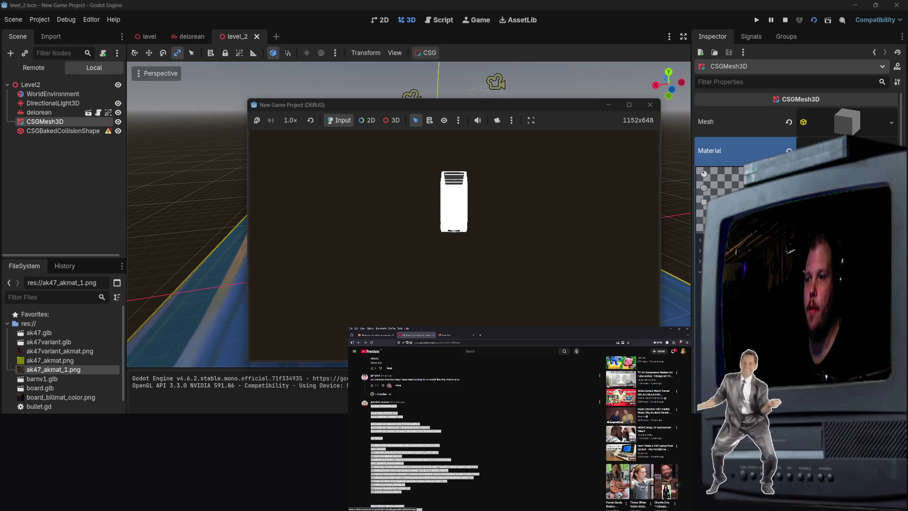
key("F8")
Nest CSGBakedCollisionShape under CSGMesh3D and save level_2.
right_click(37, 122)
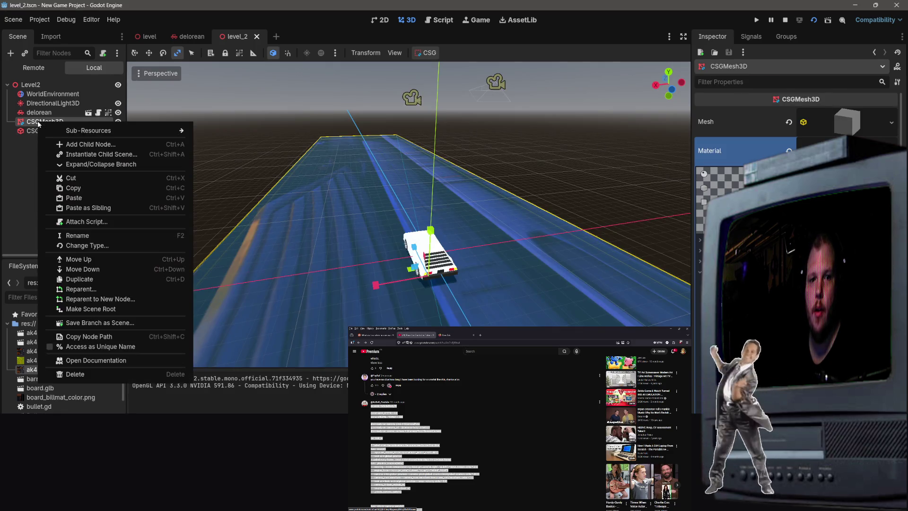
key("Escape")
left_click_drag(29, 131, 45, 122)
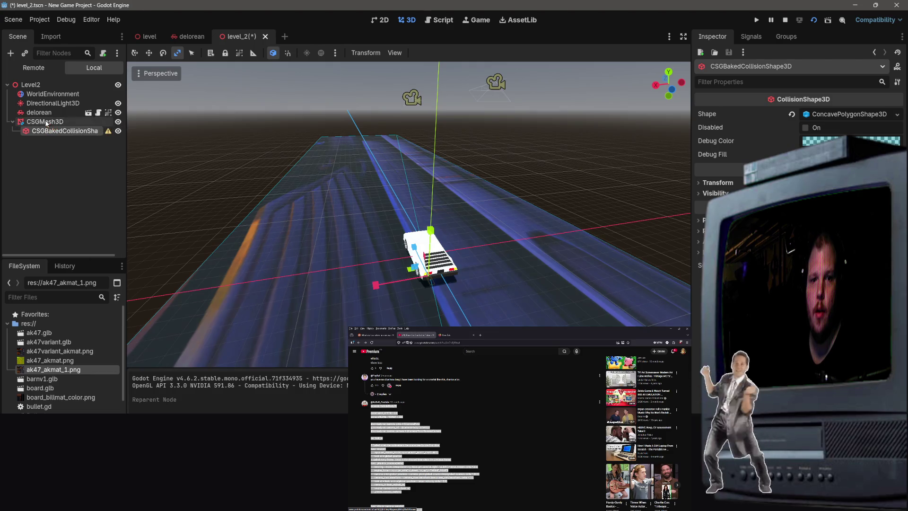
mouse_move(108, 132)
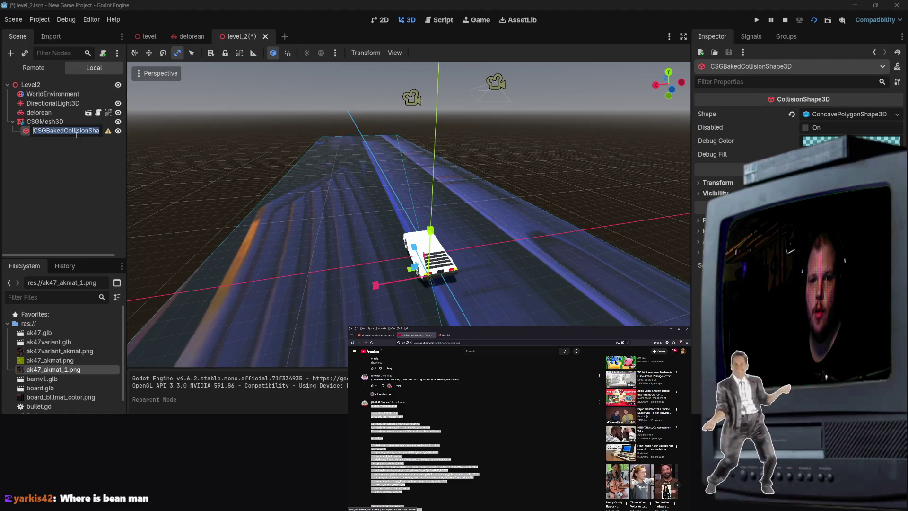
key("ctrl+s")
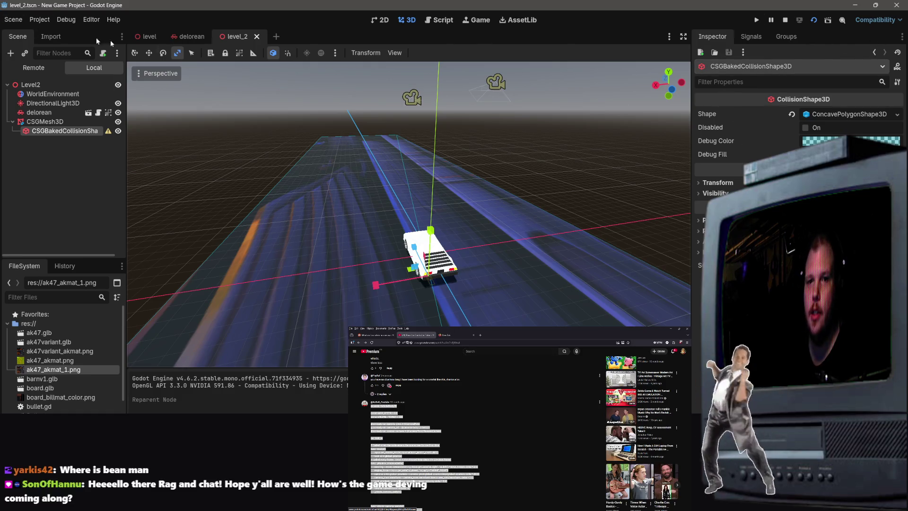
In the level scene, look over the ground and select the player node.
left_click(150, 37)
left_click(541, 148)
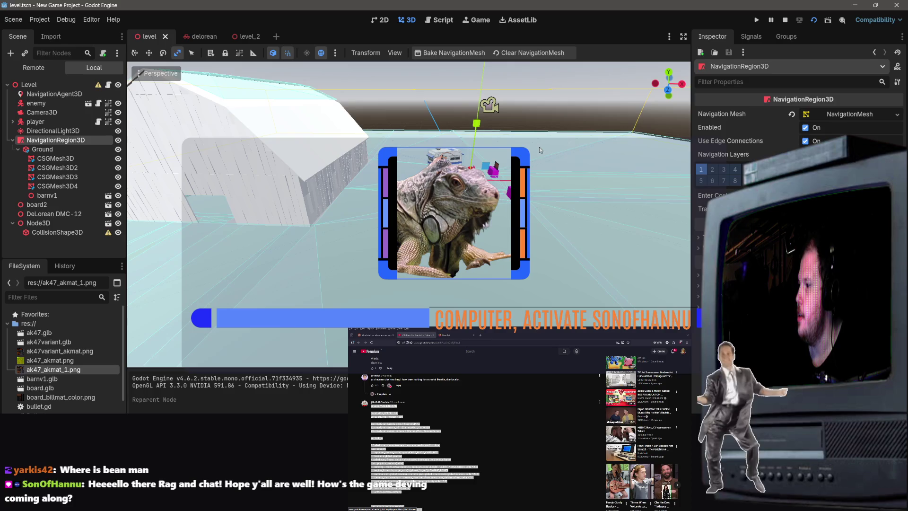
mouse_move(554, 169)
left_mouse_down()
mouse_move(530, 180)
mouse_move(558, 161)
mouse_move(430, 156)
left_mouse_up()
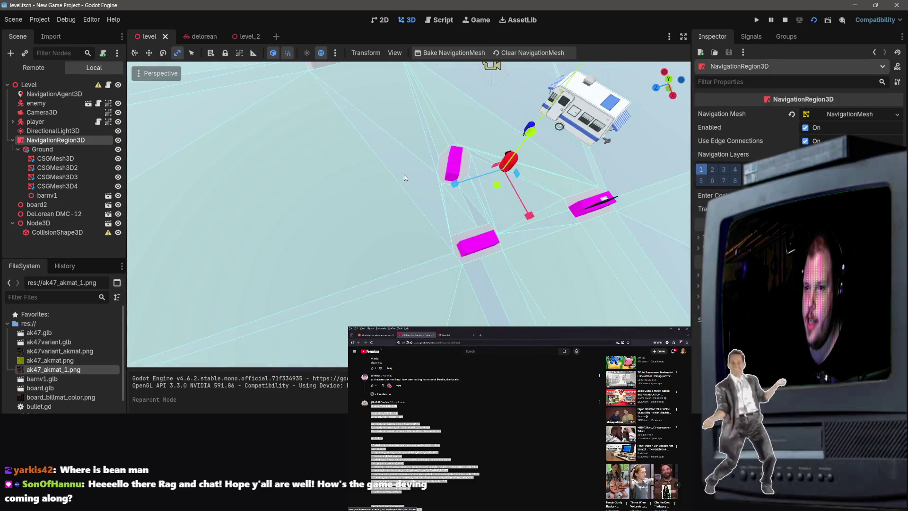
left_click_drag(504, 120, 456, 187)
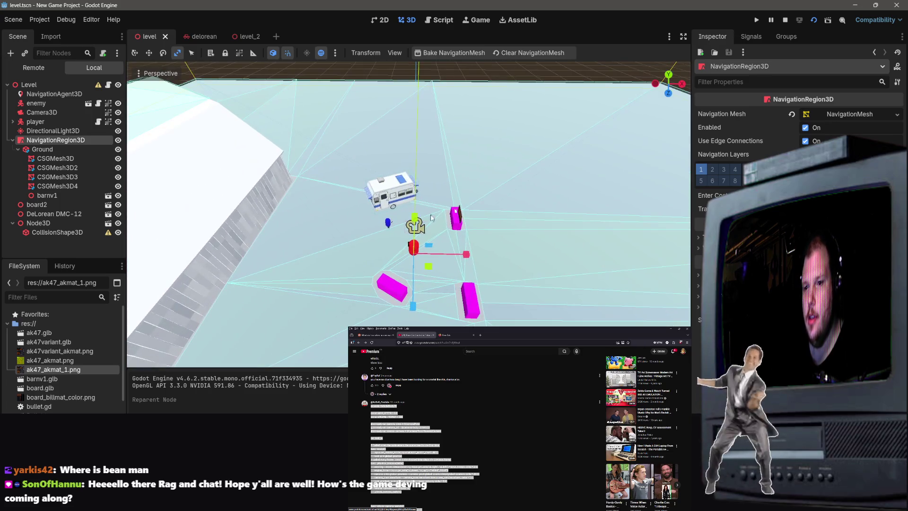
left_click(457, 187)
left_click_drag(486, 237, 497, 237)
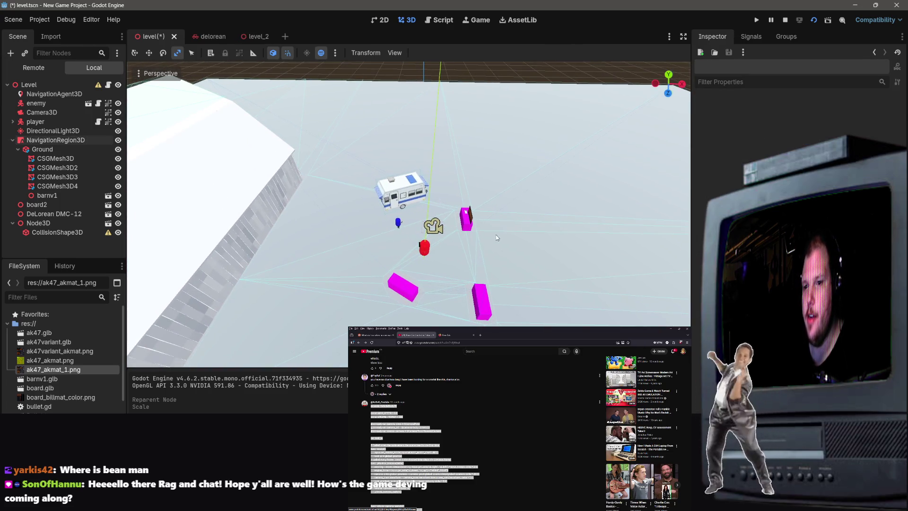
left_click(425, 249)
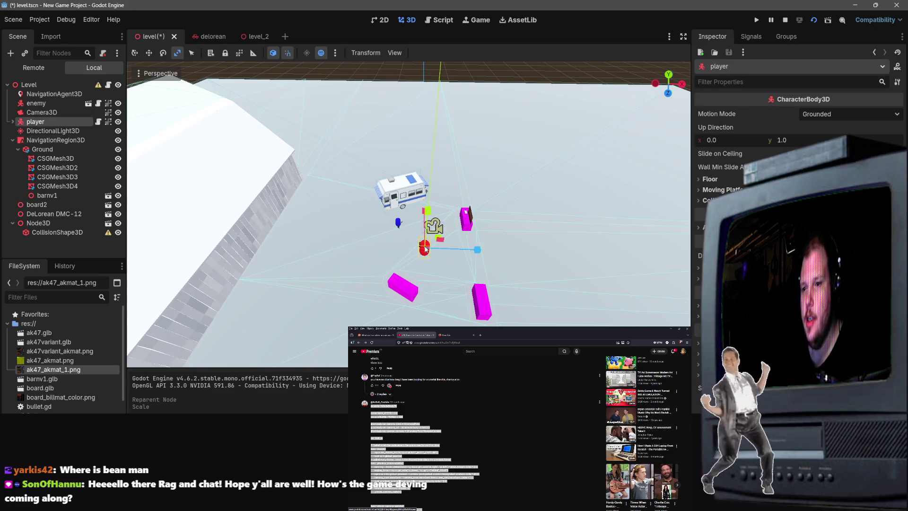
Save and run the level scene, then close the game window.
left_click(829, 21)
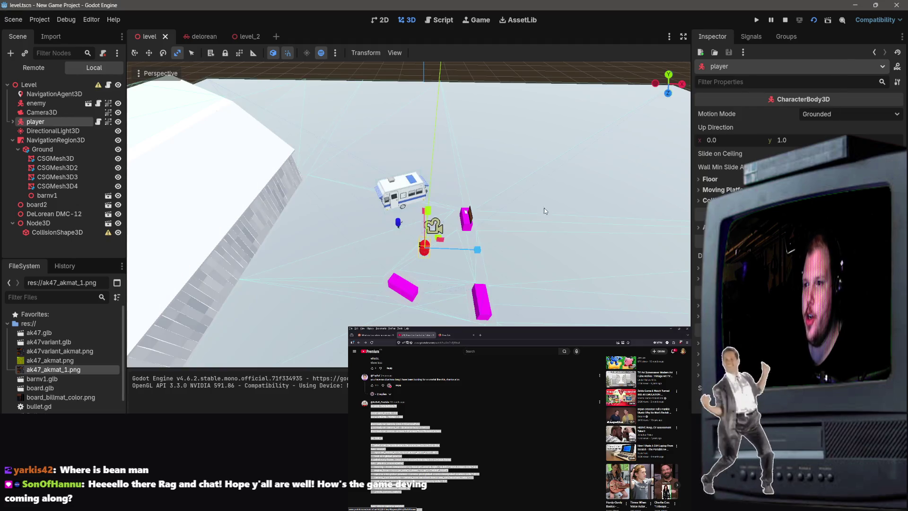
left_click(575, 135)
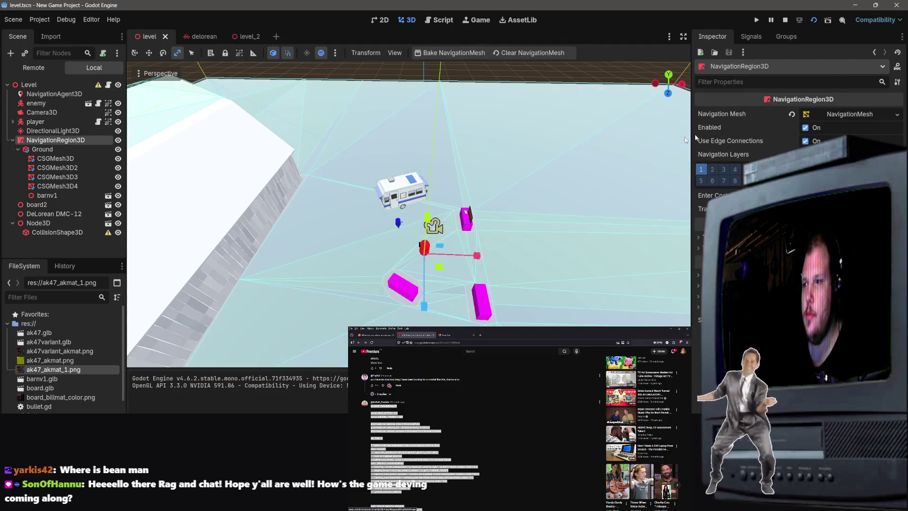
left_click(826, 23)
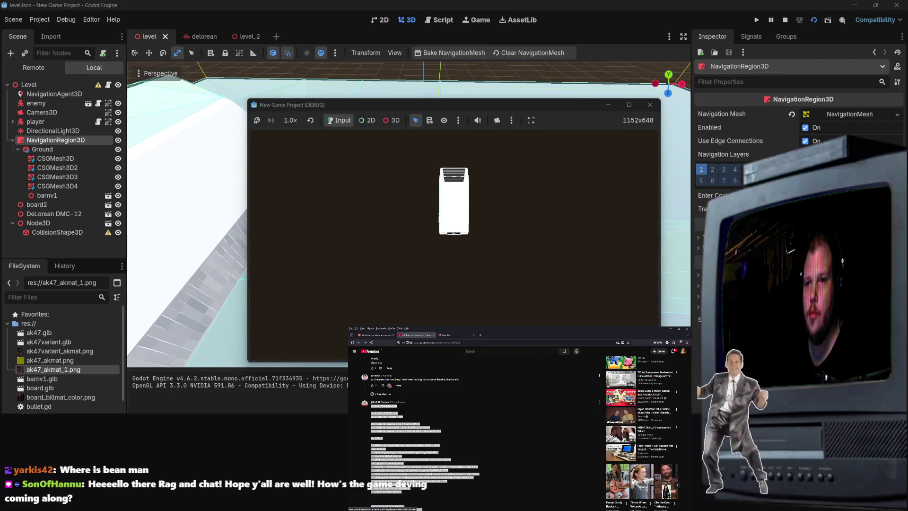
key("F8")
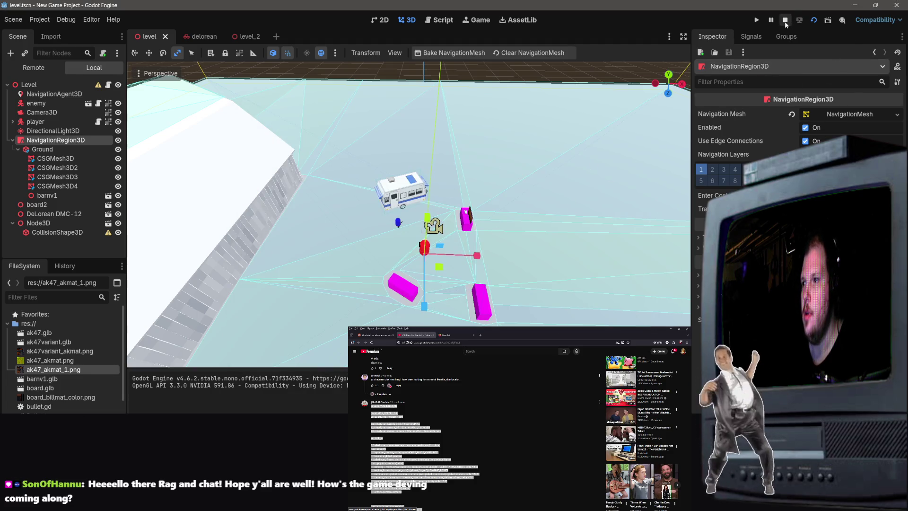
Relaunch the level and move the player with A and W while shooting at the enemy.
left_click(816, 22)
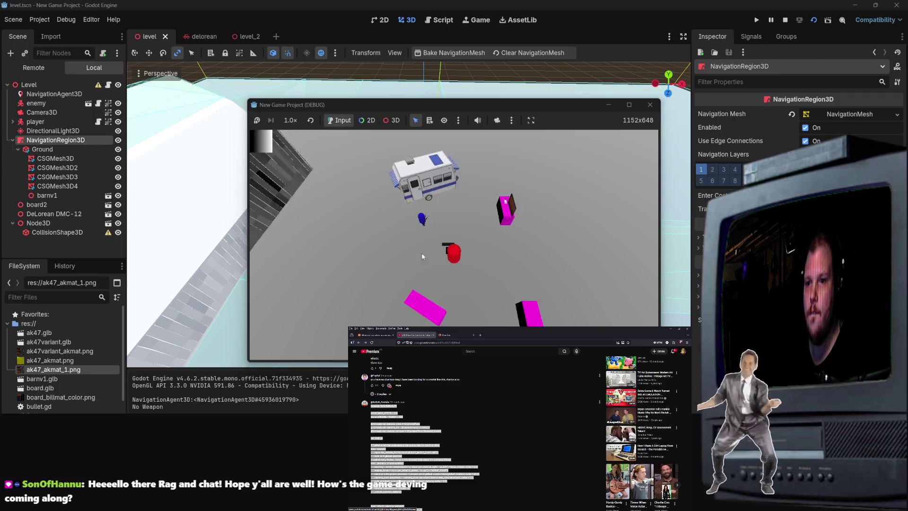
key("a")
left_click(506, 208)
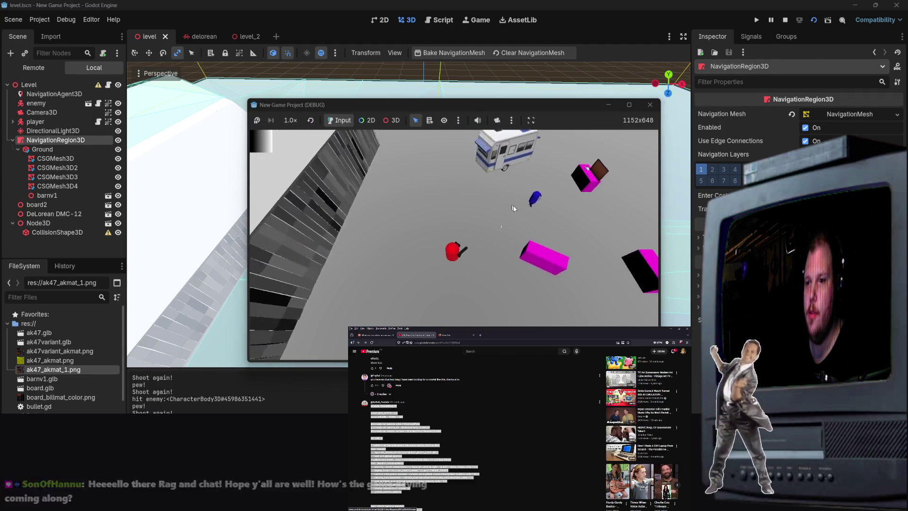
key("w")
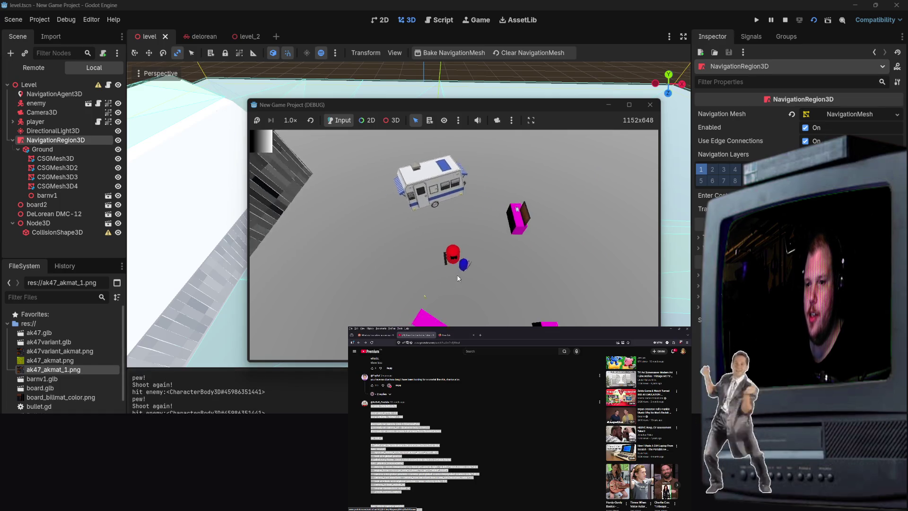
key("w")
left_click(430, 162)
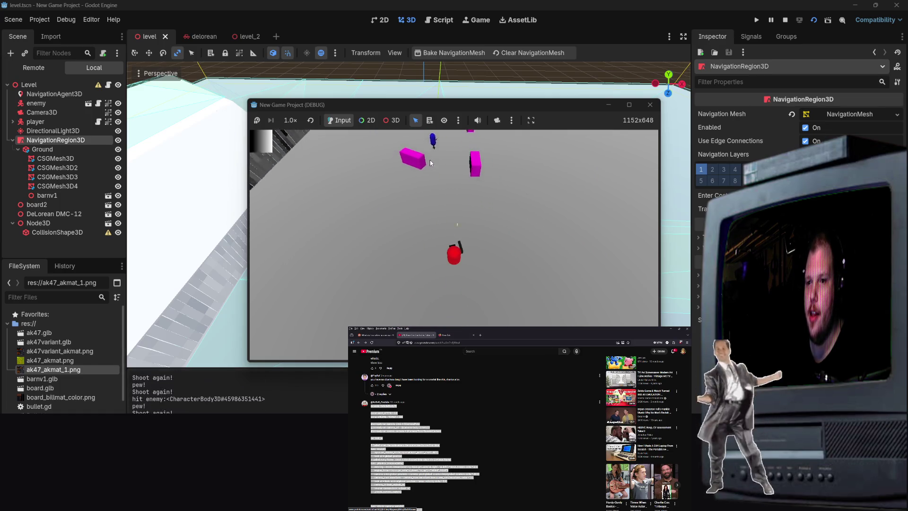
key("w")
left_click(576, 194)
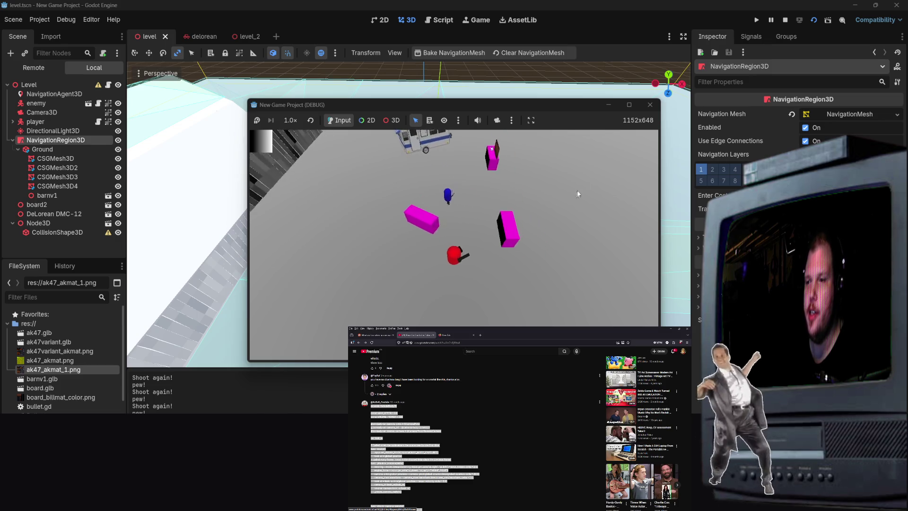
Close the game, select Ground, and switch to the level_2 tab showing the car.
left_click(650, 104)
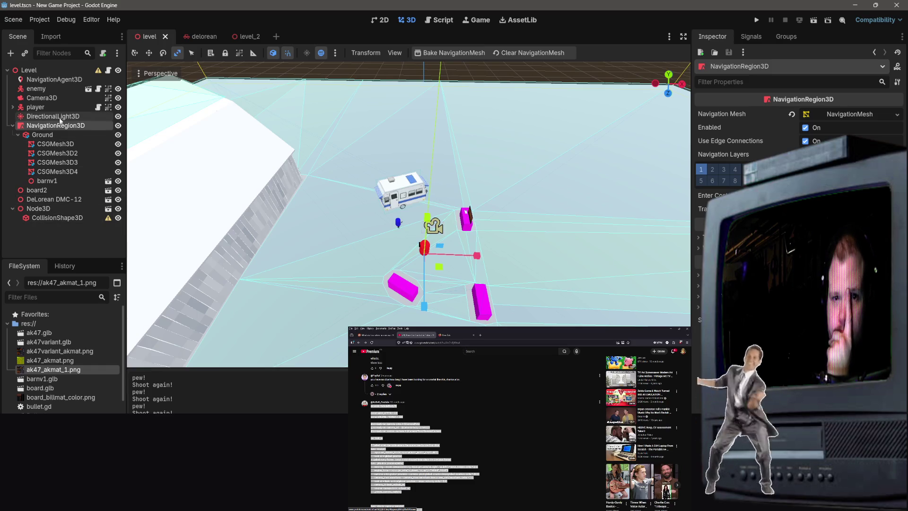
left_click(52, 136)
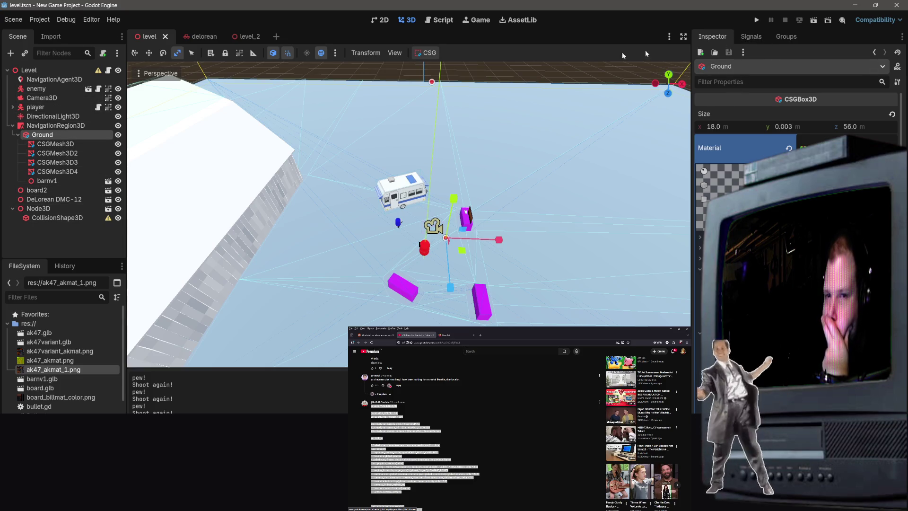
left_click(208, 38)
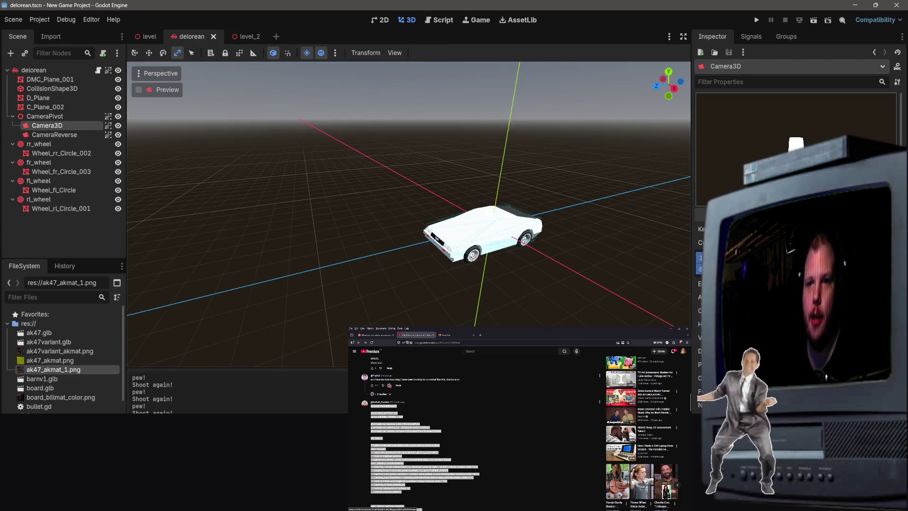
left_click(243, 36)
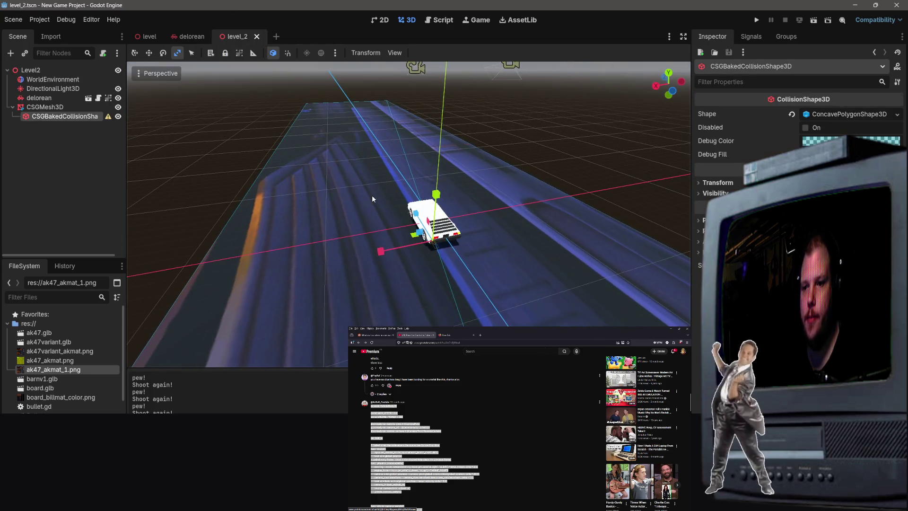
left_click_drag(347, 252, 344, 258)
Delete the CSGMesh3D road and add a MeshInstance3D with a new BoxMesh.
key("Delete")
key("Return")
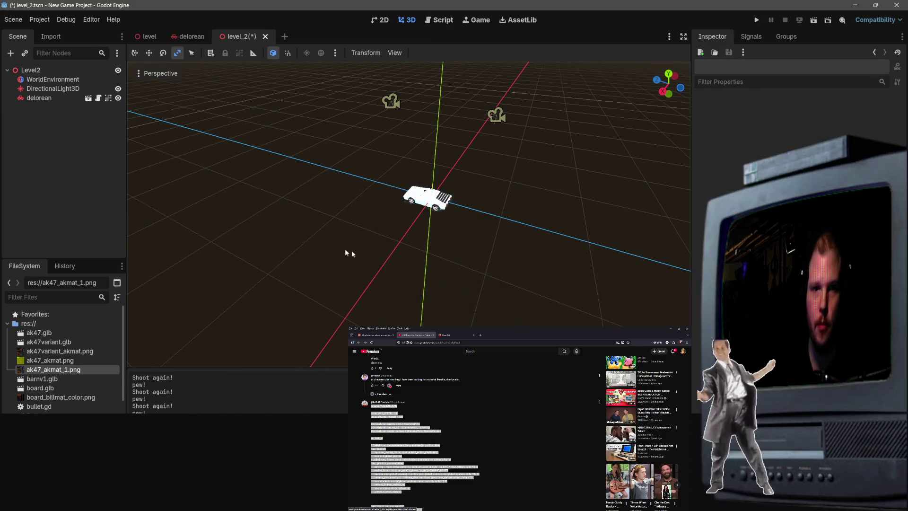
right_click(63, 149)
left_click(78, 154)
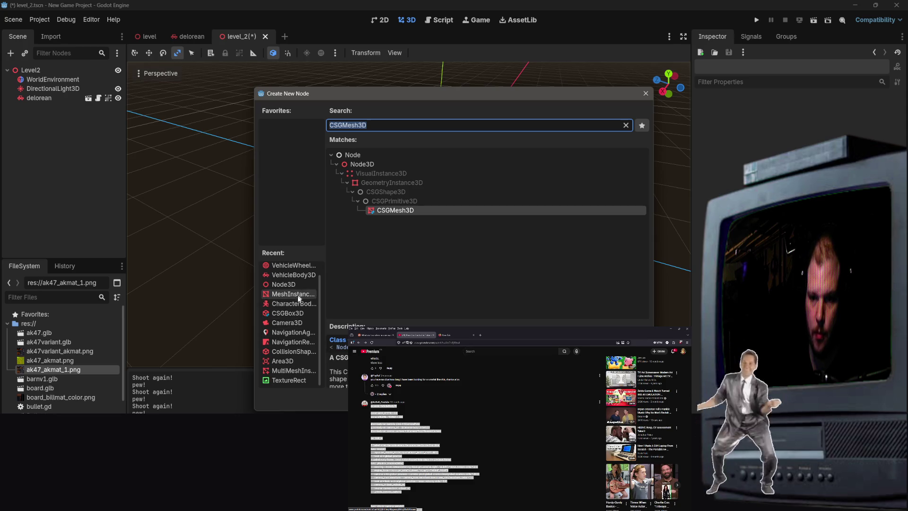
type("mesh")
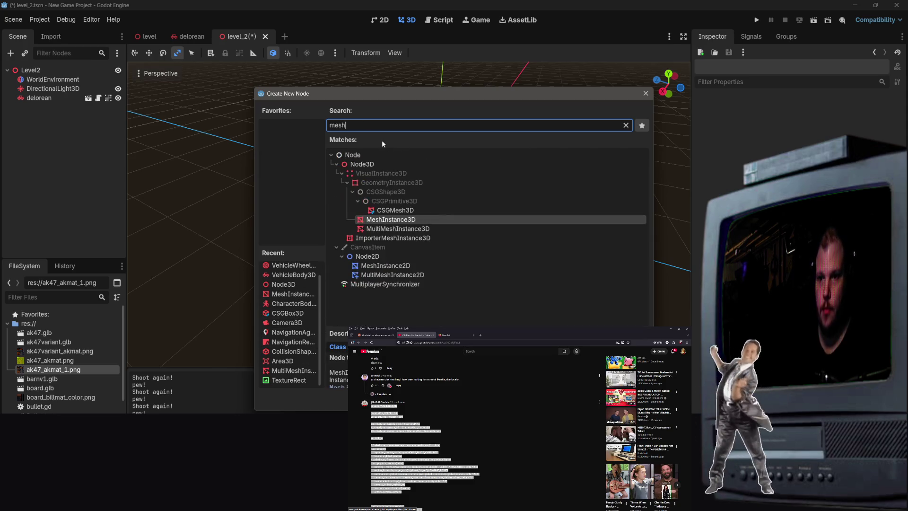
double_click(416, 222)
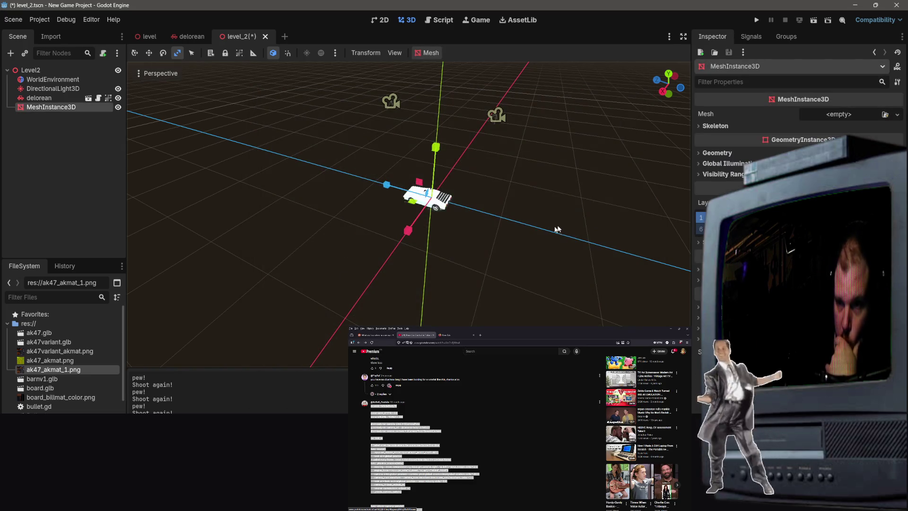
scroll(524, 181, "up", 6)
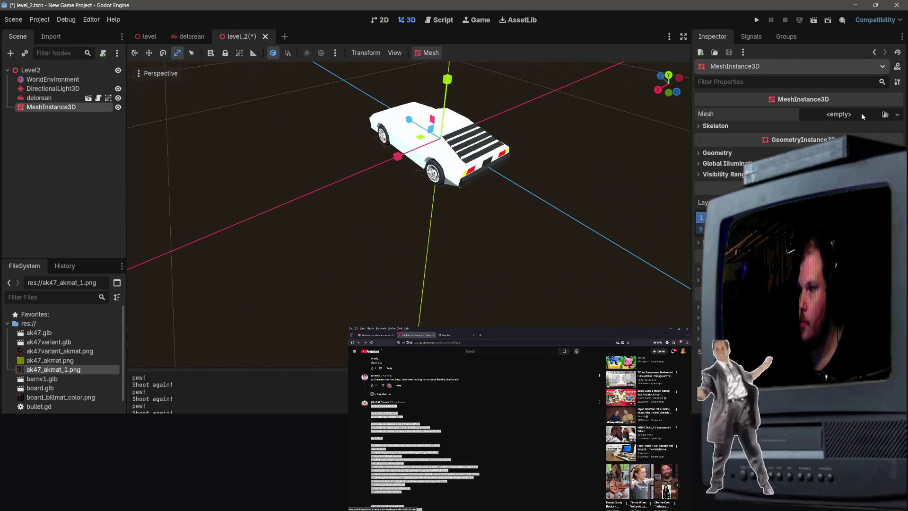
left_click(897, 114)
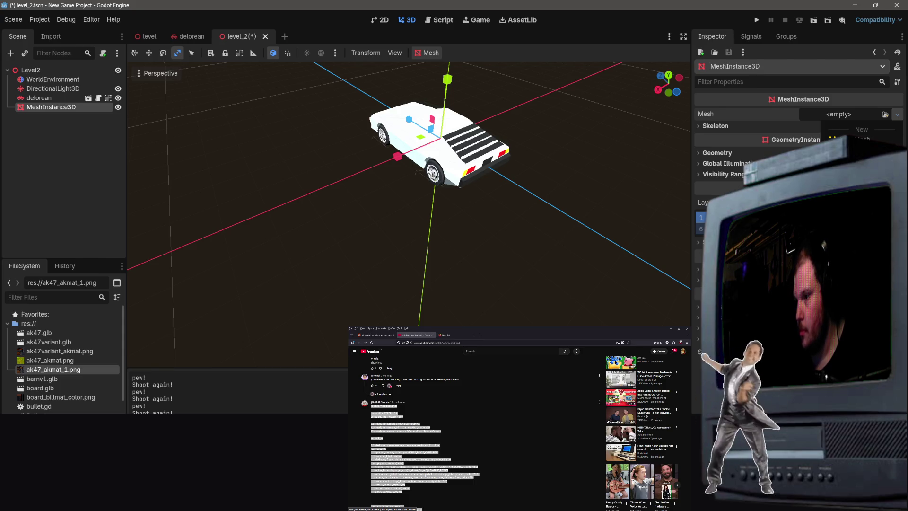
left_click(861, 152)
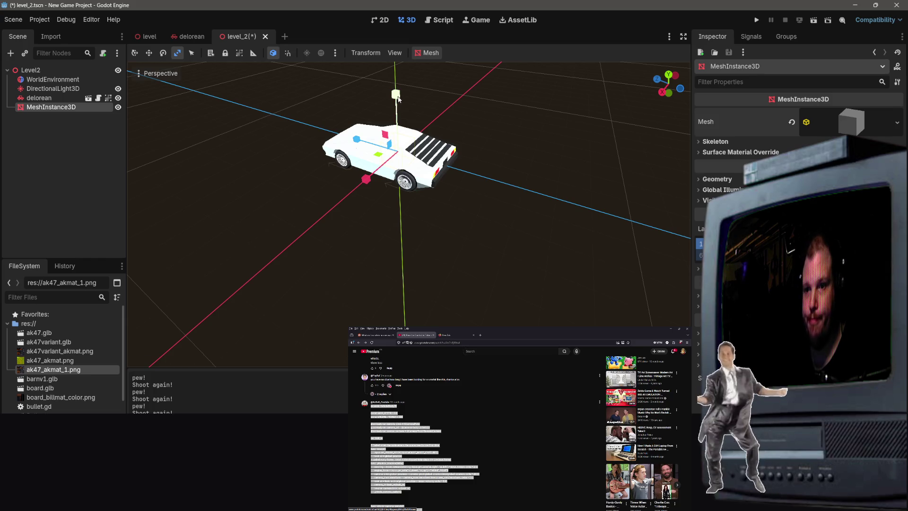
Scale the box into a flat, wide slab.
left_click_drag(398, 98, 406, 148)
left_click_drag(405, 101, 400, 95)
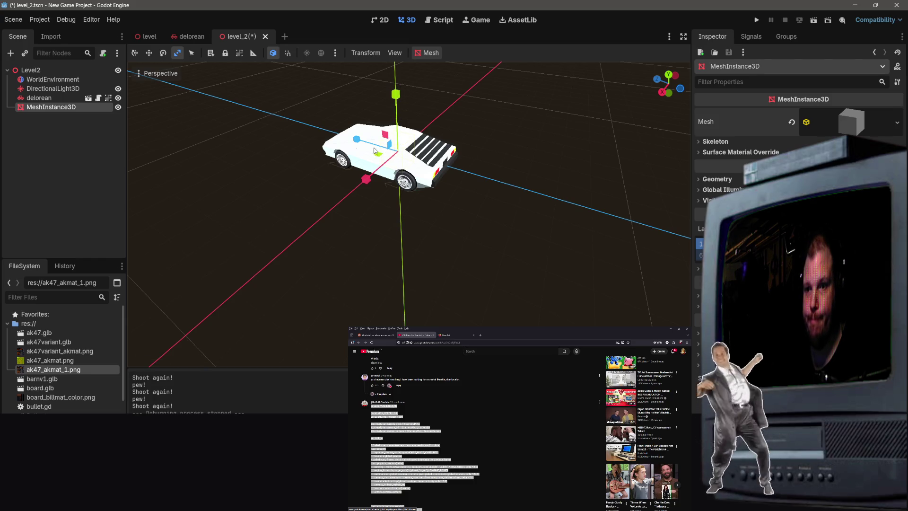
left_click_drag(374, 150, 418, 145)
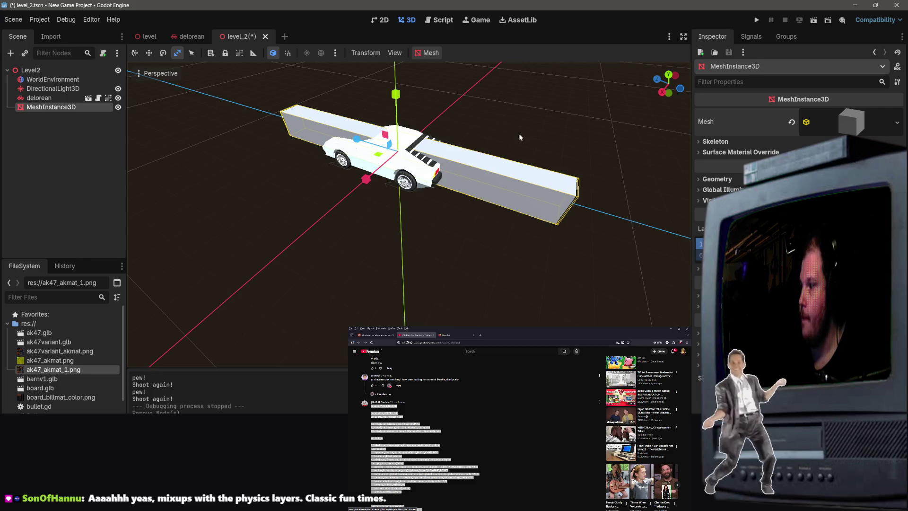
left_click_drag(519, 137, 517, 156)
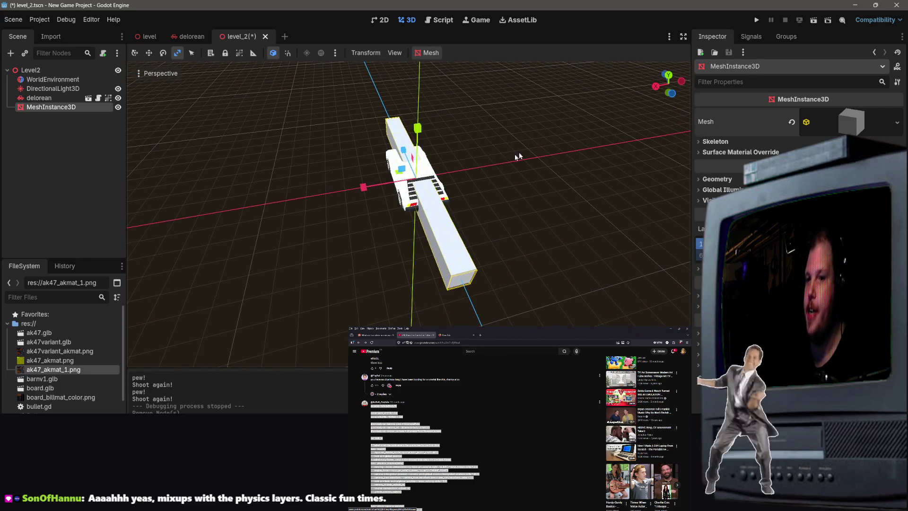
left_click_drag(362, 191, 537, 136)
mouse_move(424, 137)
left_mouse_down()
mouse_move(429, 208)
mouse_move(429, 182)
mouse_move(430, 191)
mouse_move(690, 217)
left_mouse_up()
scroll(431, 190, "up", 5)
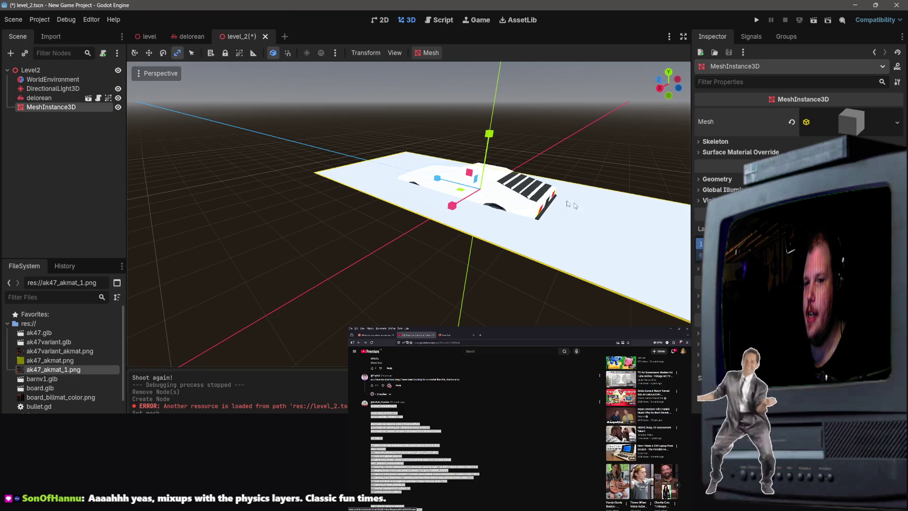
With the move tool, lower the slab beneath the delorean.
left_click(340, 167)
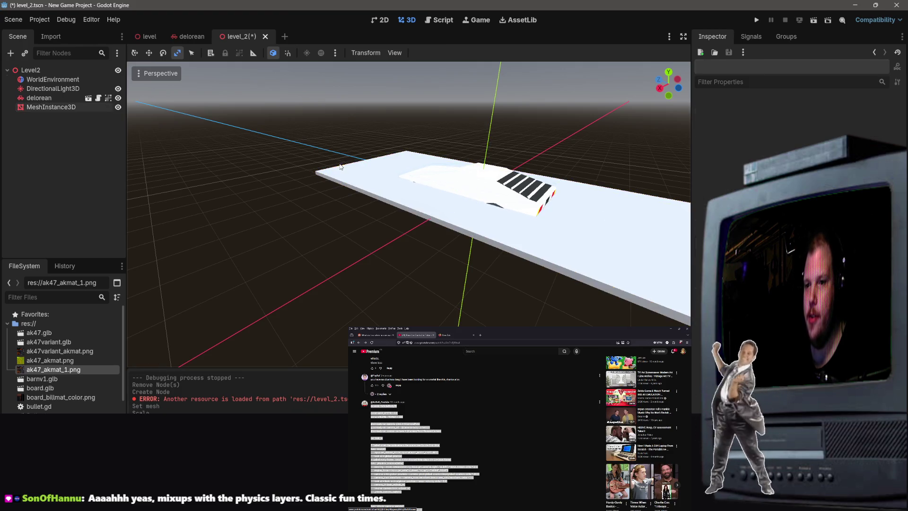
left_click(399, 180)
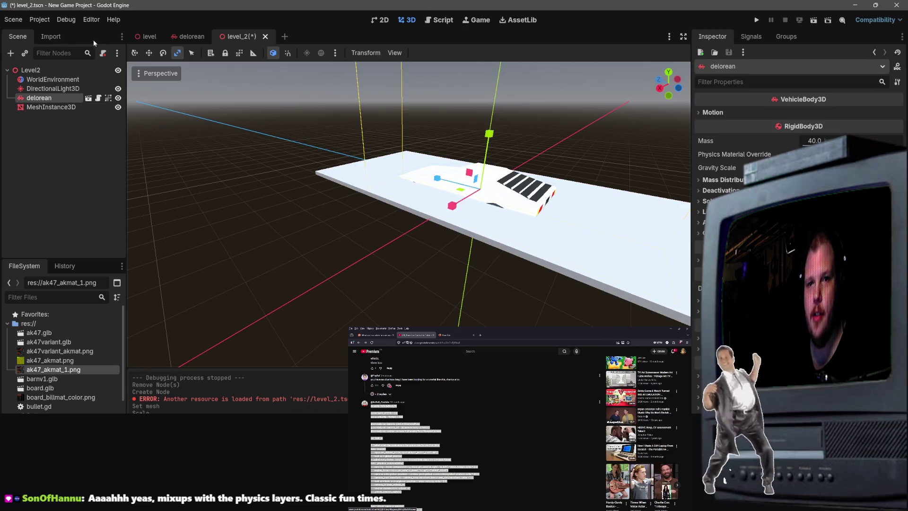
left_click(149, 53)
left_click_drag(487, 139, 425, 156)
key("ctrl+z")
left_click(360, 185)
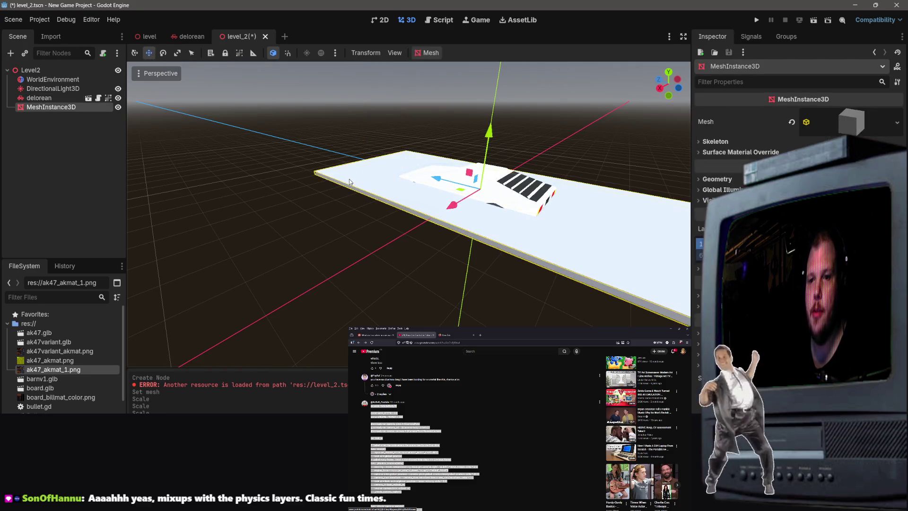
left_click_drag(489, 137, 454, 241)
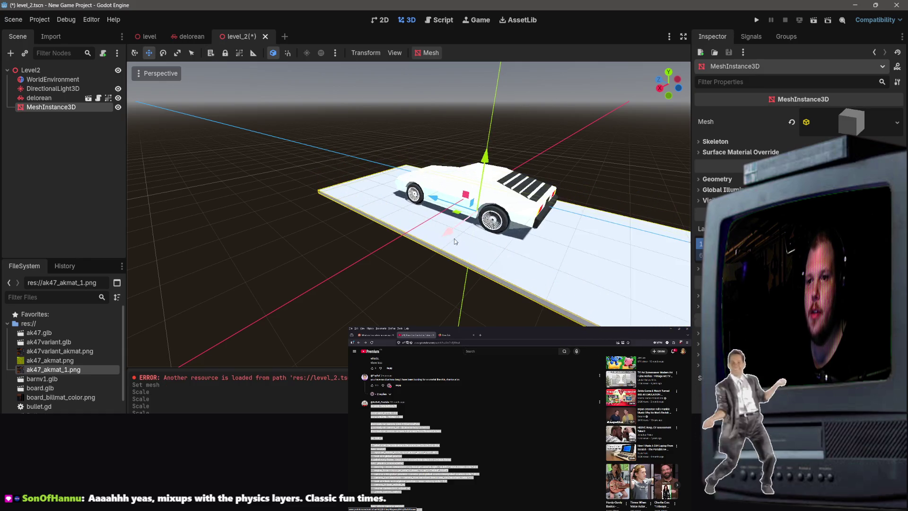
Create a collision shape from the MeshInstance3D floor mesh.
left_click(430, 55)
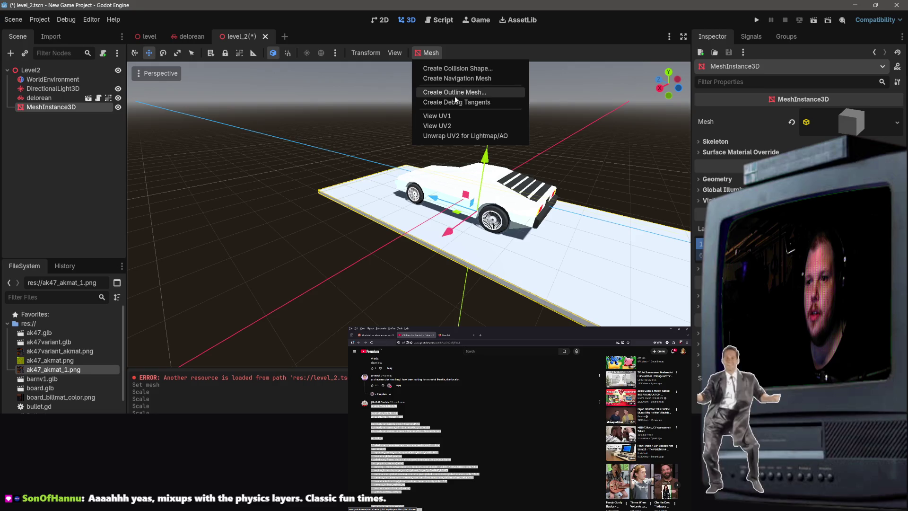
left_click(465, 70)
left_click(428, 299)
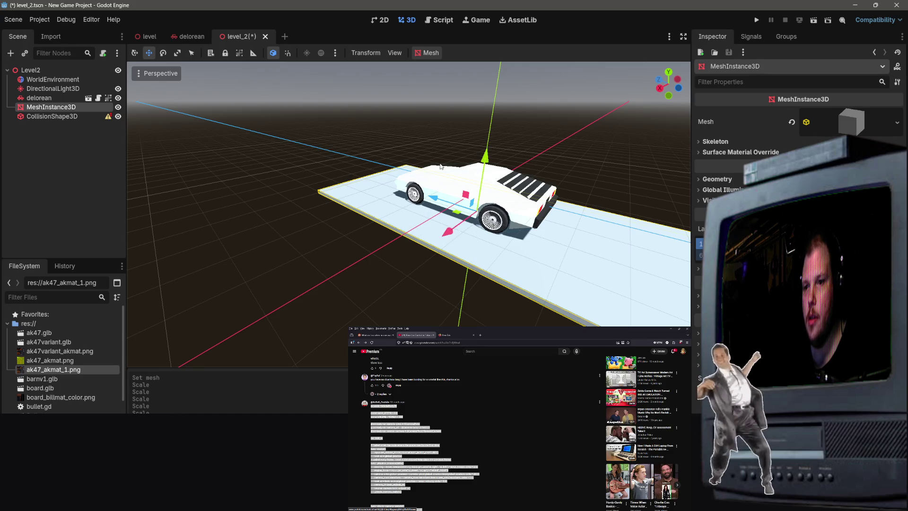
Save and test-run level_2, then nest CollisionShape3D under MeshInstance3D.
key("ctrl+s")
left_click(825, 22)
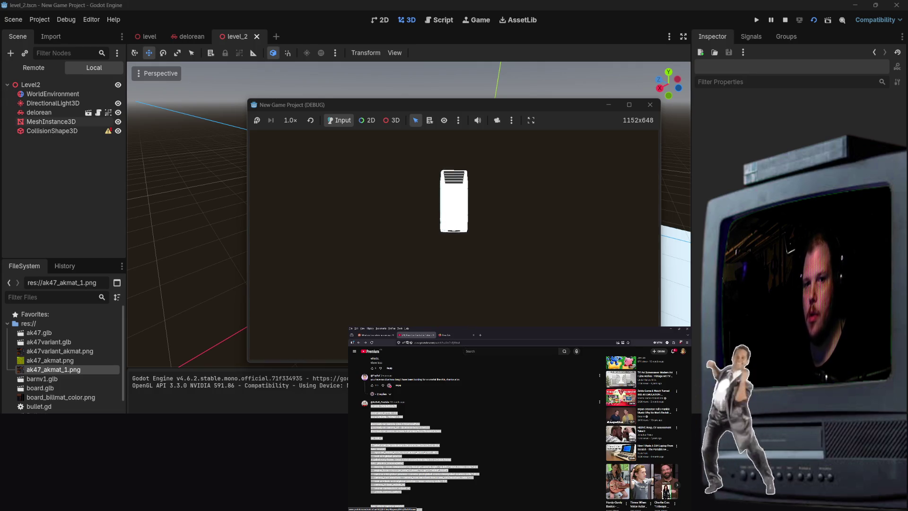
key("Escape")
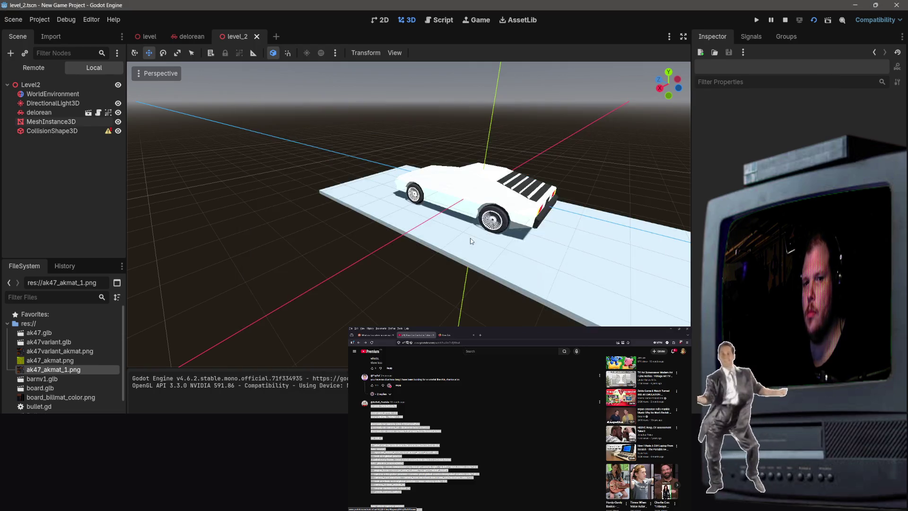
left_click_drag(94, 131, 100, 121)
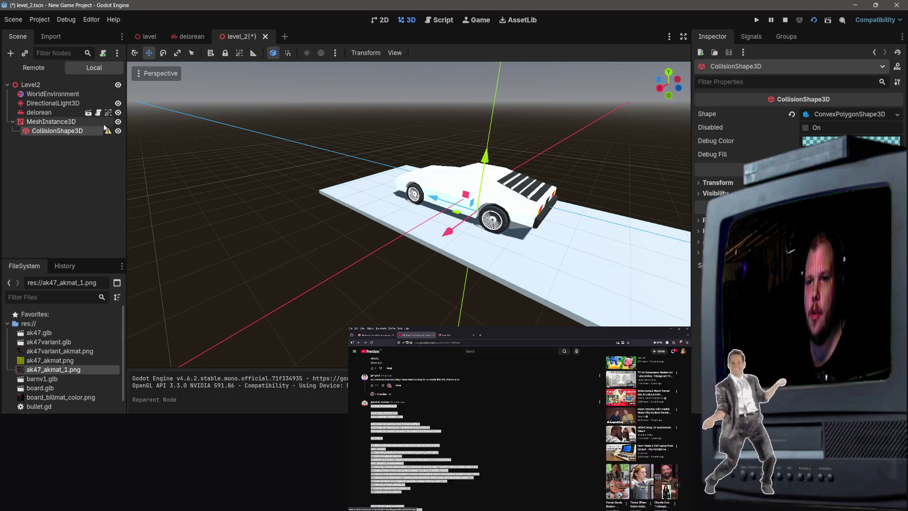
Toggle the CollisionShape3D visibility, dismiss the warning, and reselect the floor mesh.
left_click(103, 125, "ctrl")
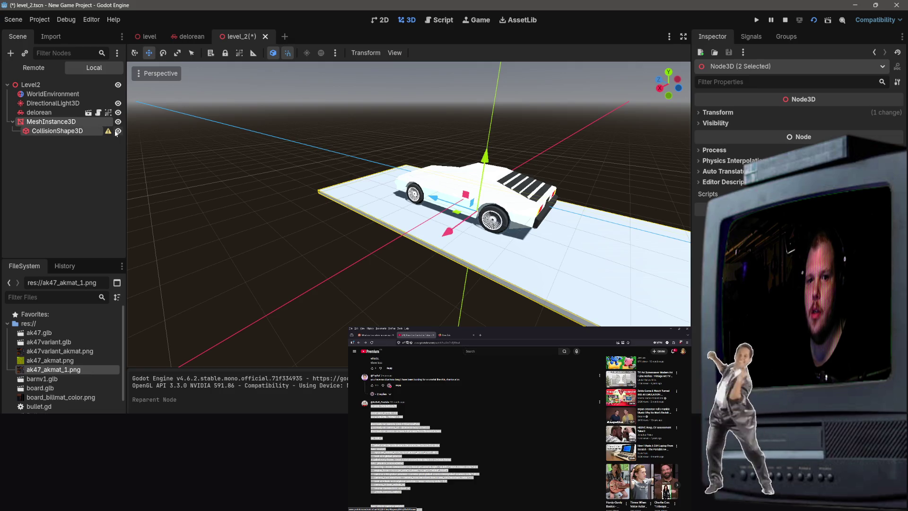
left_click(117, 131)
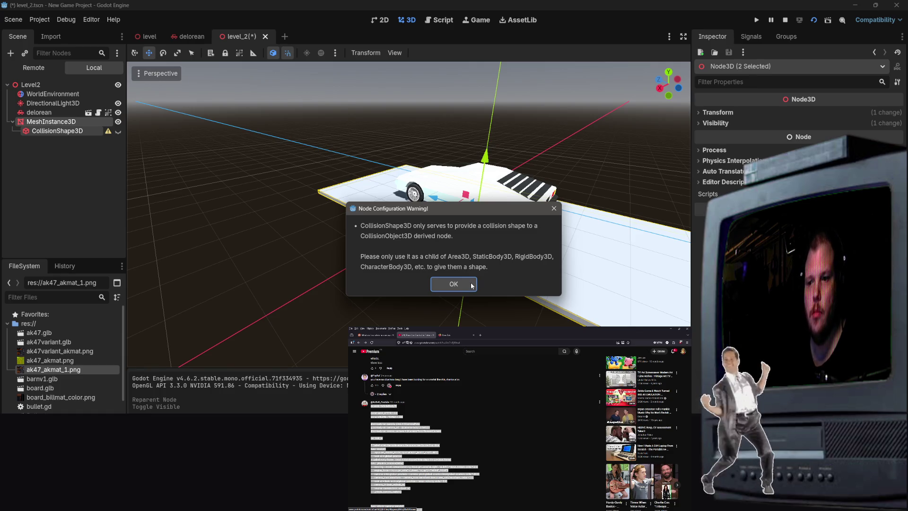
left_click(472, 286)
left_click(57, 128, "ctrl")
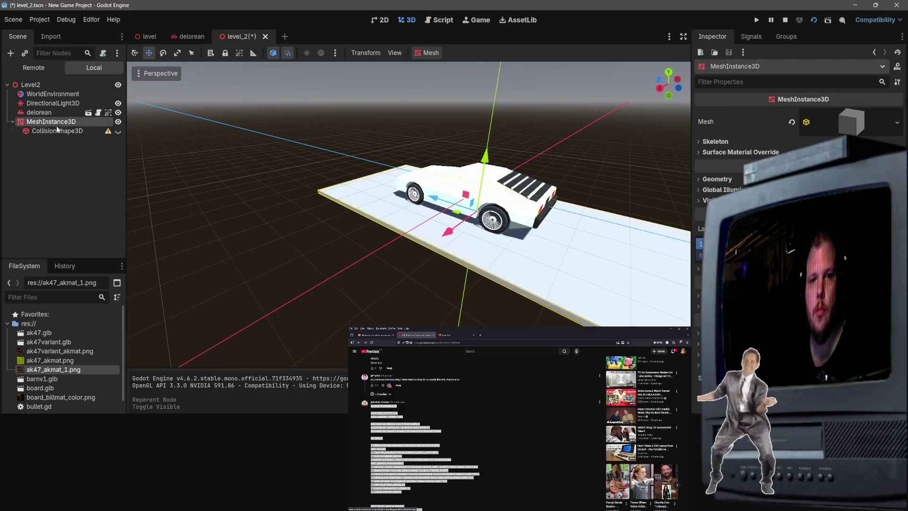
left_click(53, 131)
left_click(51, 121)
Create a sibling Simplified Convex collision shape from the mesh.
left_click(427, 53)
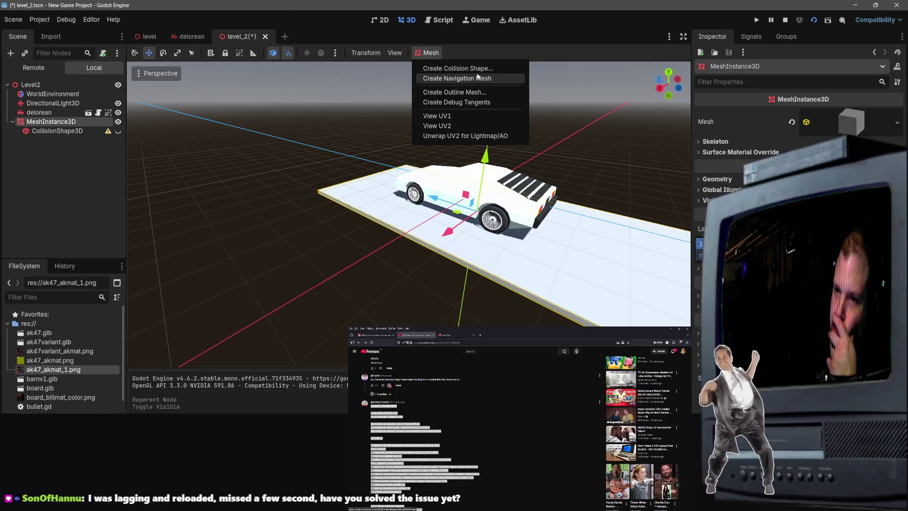
left_click(481, 69)
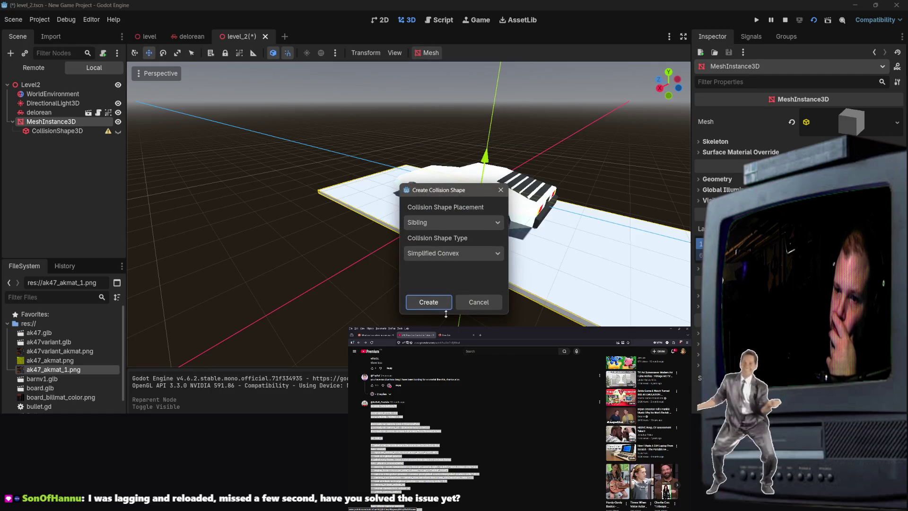
left_click(461, 252)
left_click(461, 251)
left_click(424, 302)
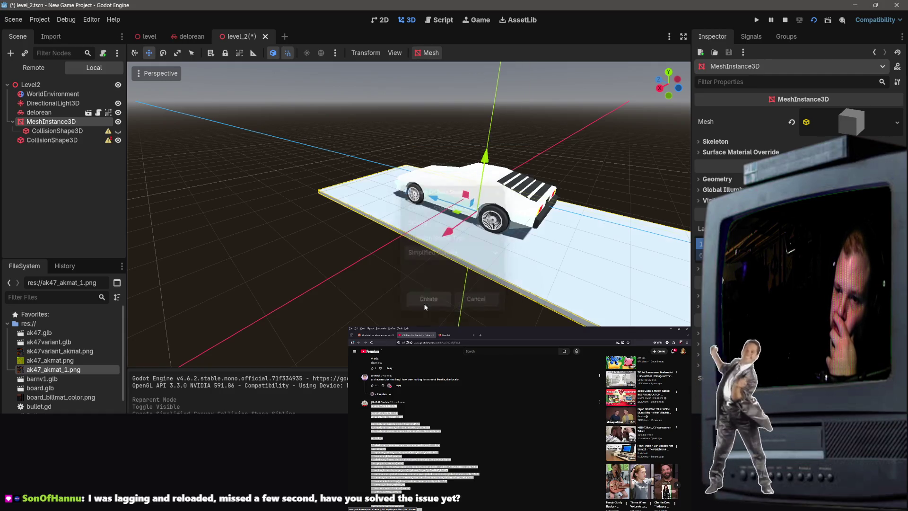
Delete the extra collision shape, then save and test-run level_2.
left_click(74, 141)
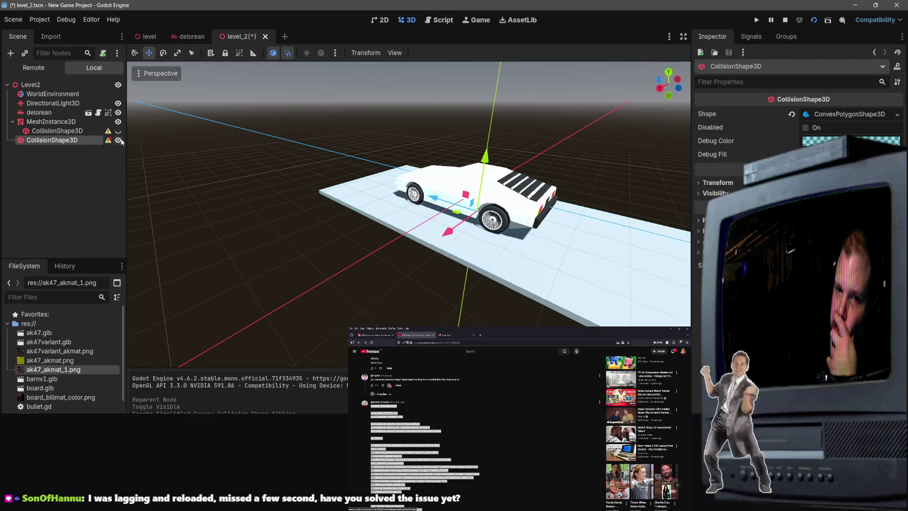
right_click(85, 143)
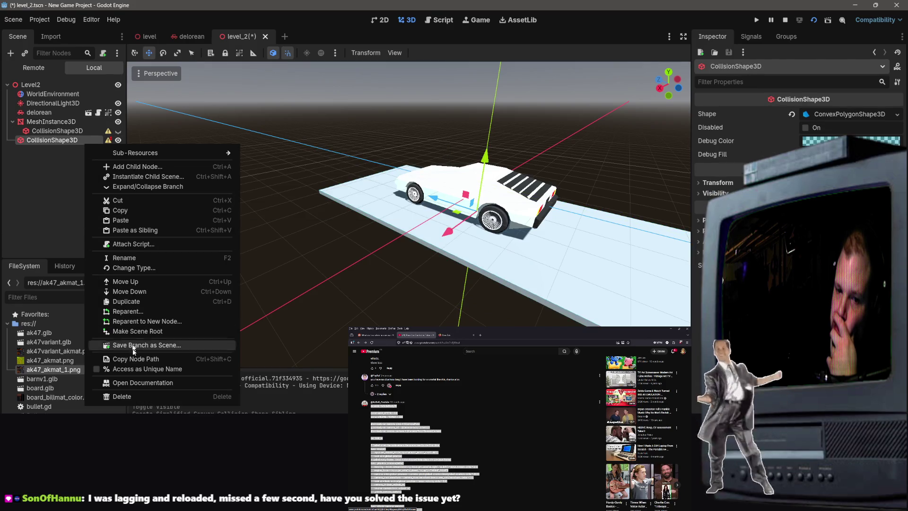
left_click(110, 398)
left_click(429, 263)
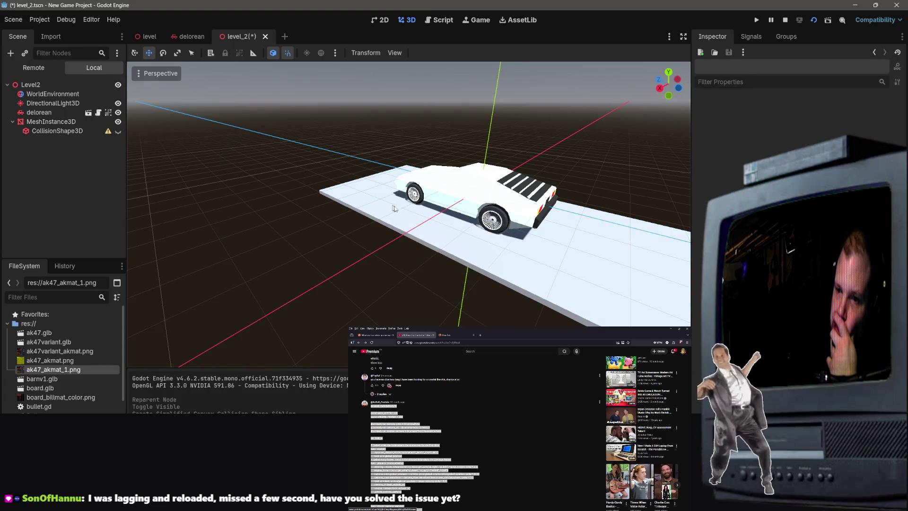
left_click(811, 21)
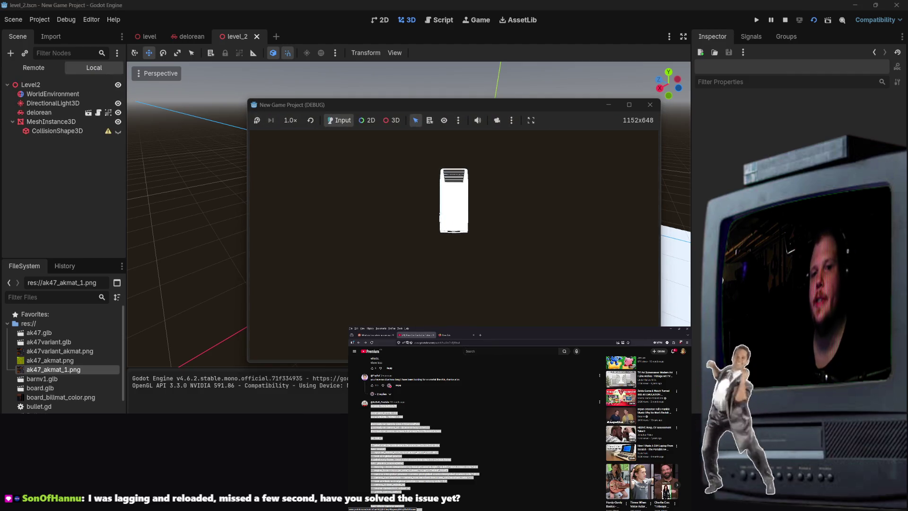
key("F8")
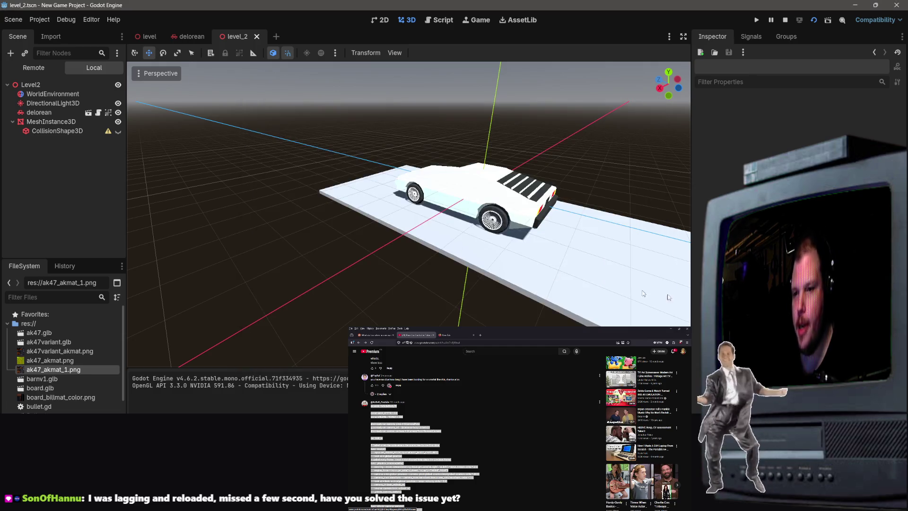
scroll(456, 464, "up", 5)
scroll(456, 464, "up", 10)
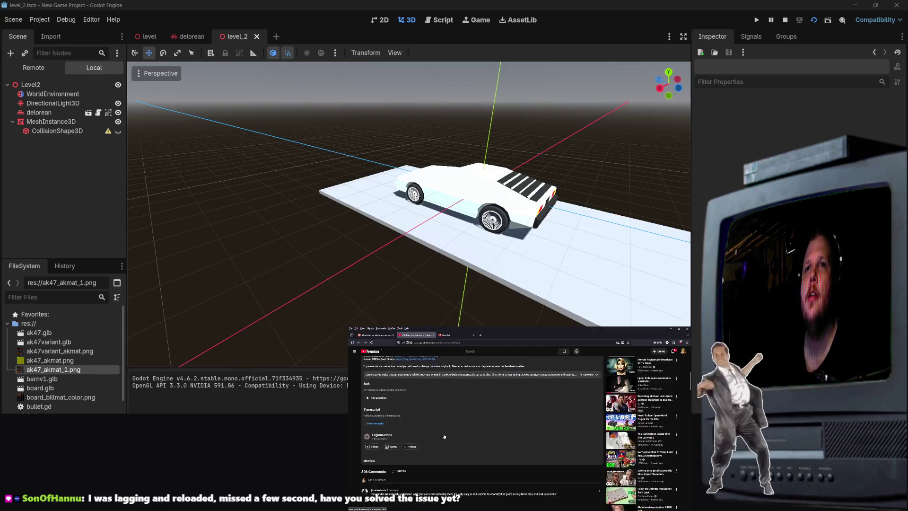
left_click(149, 37)
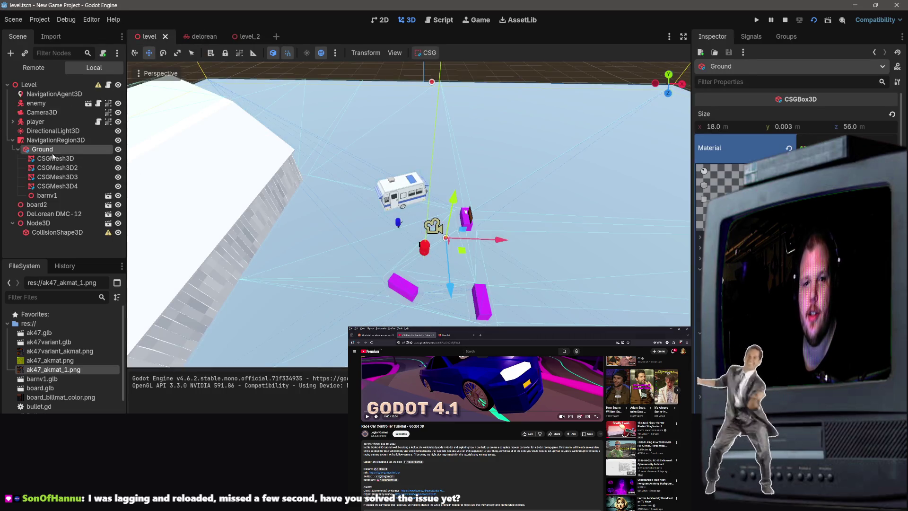
scroll(757, 189, "down", 5)
scroll(757, 189, "up", 10)
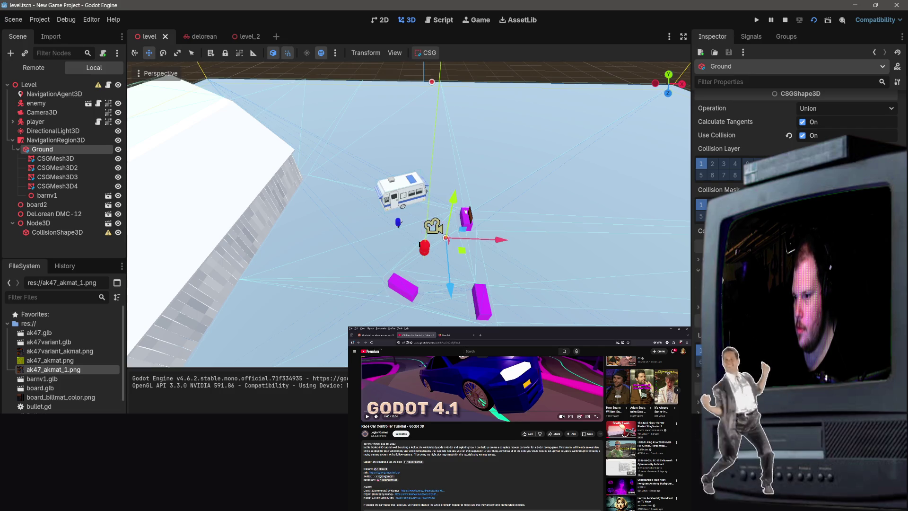
left_click(443, 166)
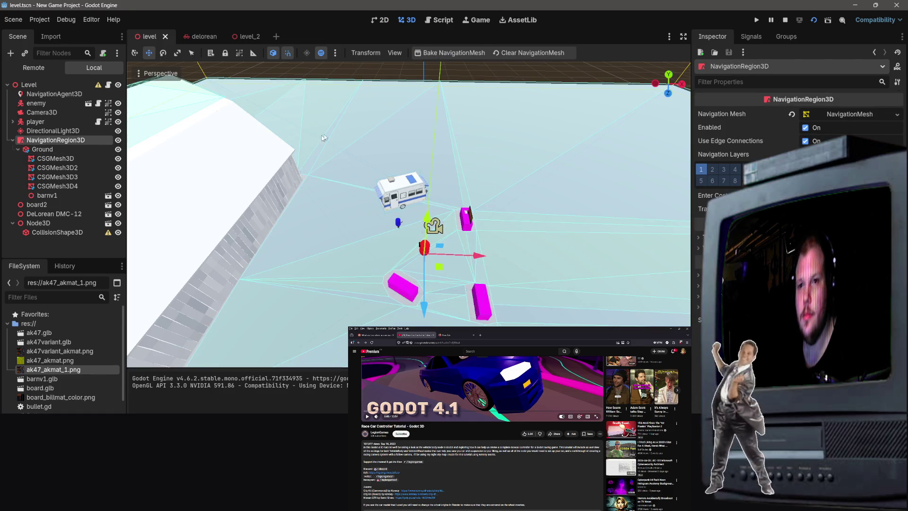
left_click(261, 37)
Replace the floor mesh with the pasted NavigationRegion3D and shift the delorean one unit along Z.
scroll(420, 213, "down", 5)
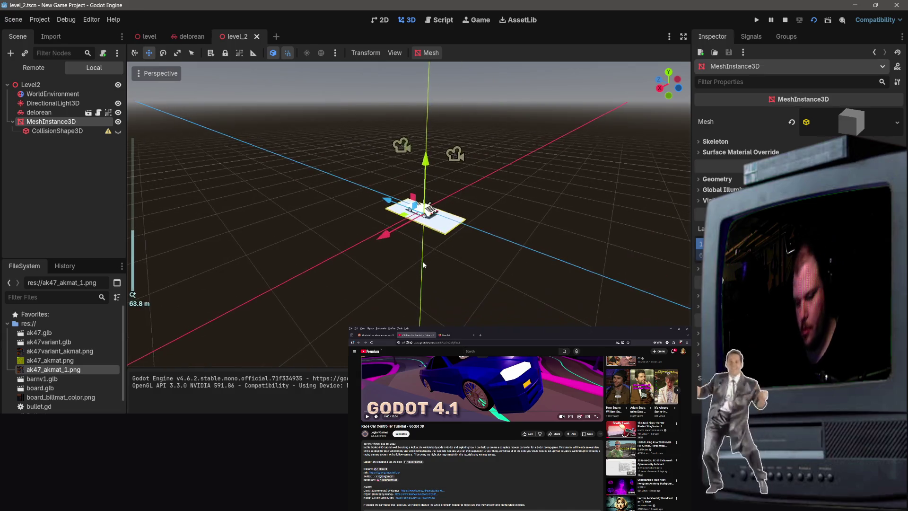
key("Delete")
left_click(421, 265)
key("ctrl+v")
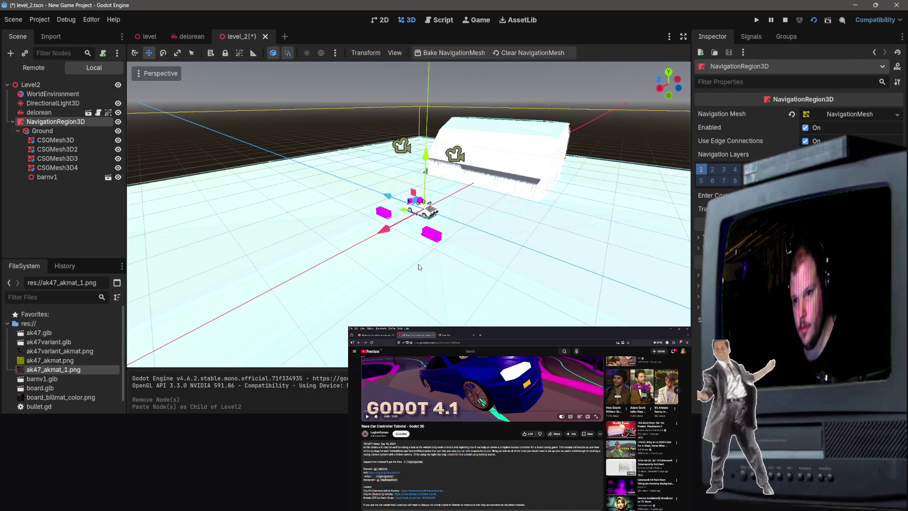
scroll(419, 263, "up", 3)
left_click_drag(409, 312, 497, 118)
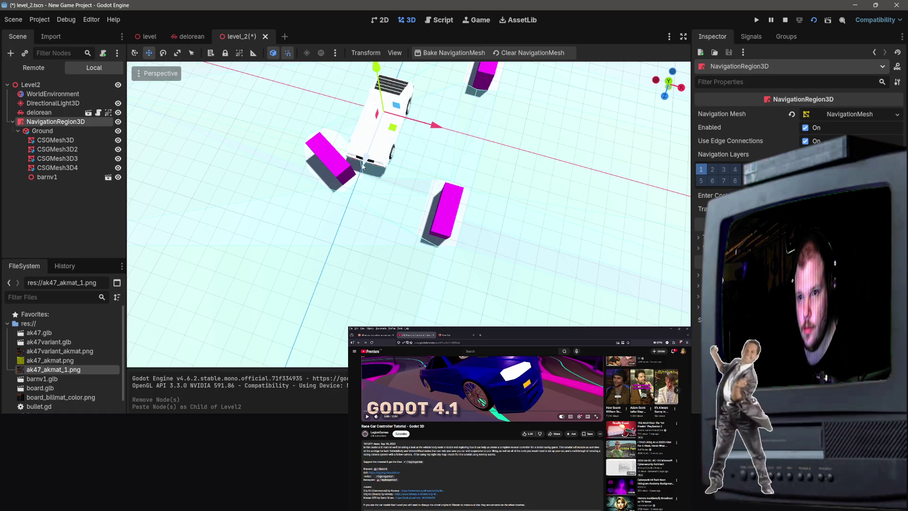
mouse_move(360, 159)
left_mouse_down()
mouse_move(355, 148)
mouse_move(150, 307)
mouse_move(284, 227)
mouse_move(569, 138)
mouse_move(397, 192)
left_mouse_up()
Save level_2, run it with F6, and stop the game.
key("ctrl+s")
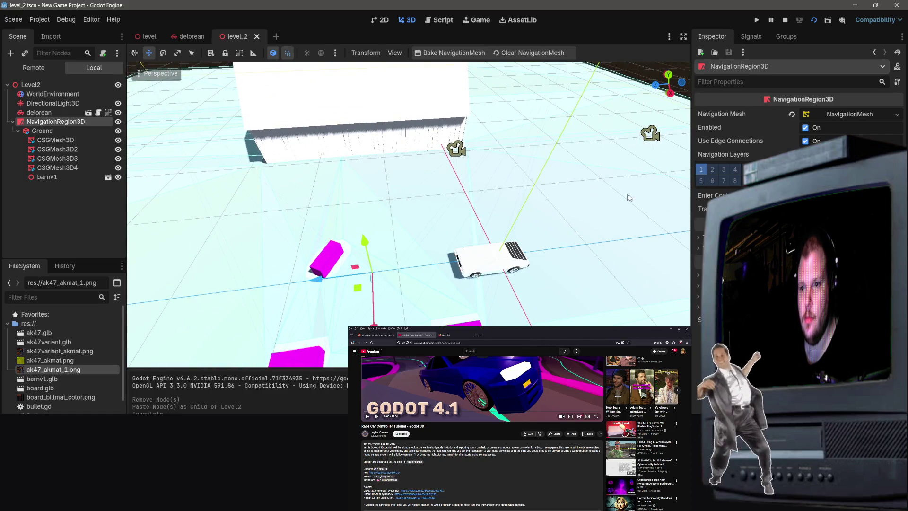
key("F6")
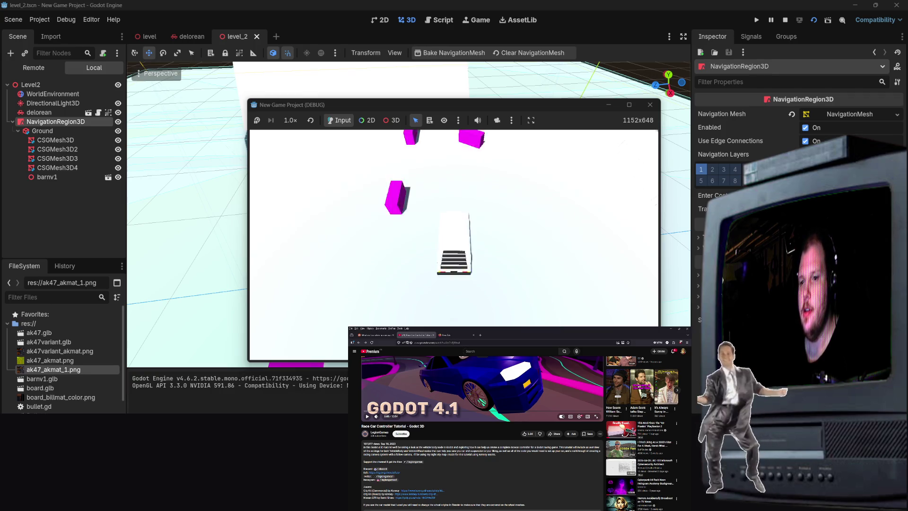
key("F8")
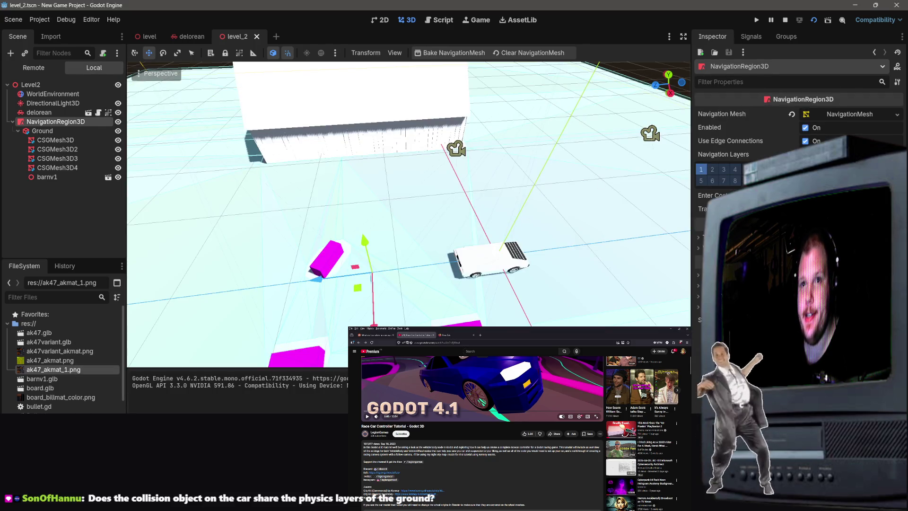
key("F8")
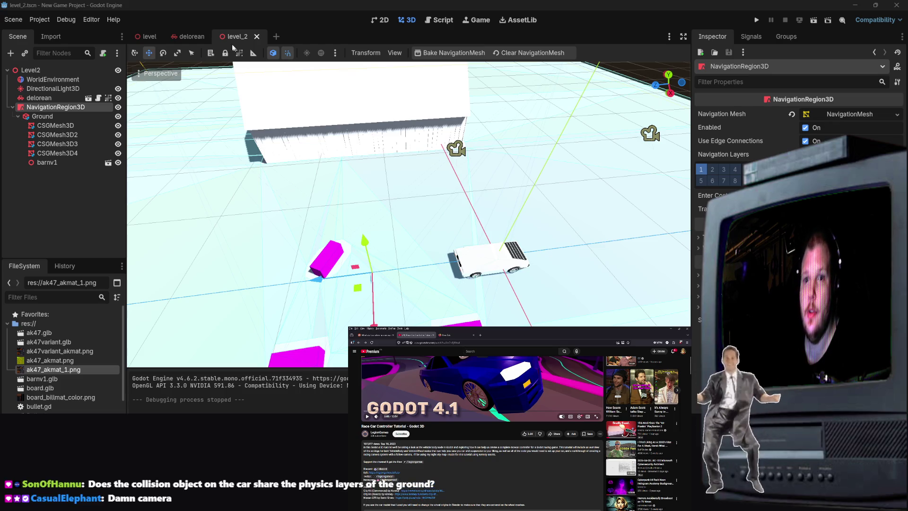
Open delorean.gd from the delorean scene and scroll to the camera-switch code.
left_click(191, 37)
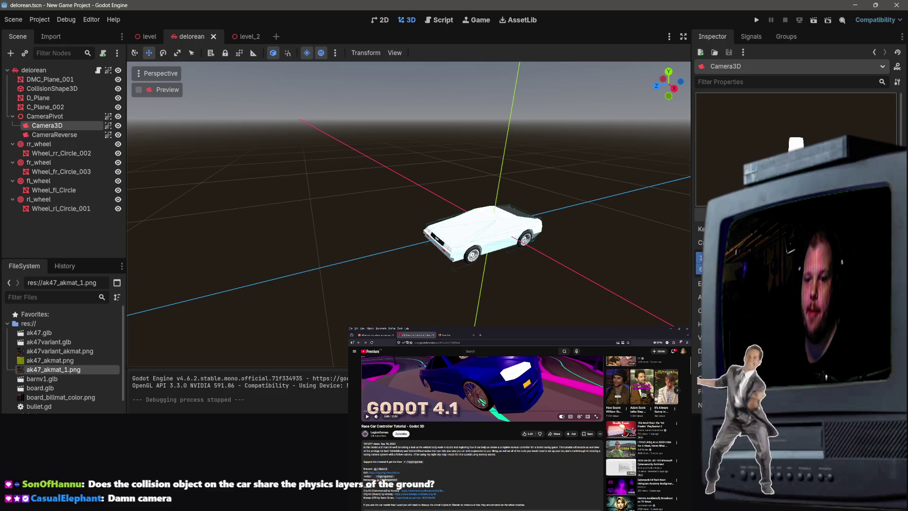
left_click(97, 70)
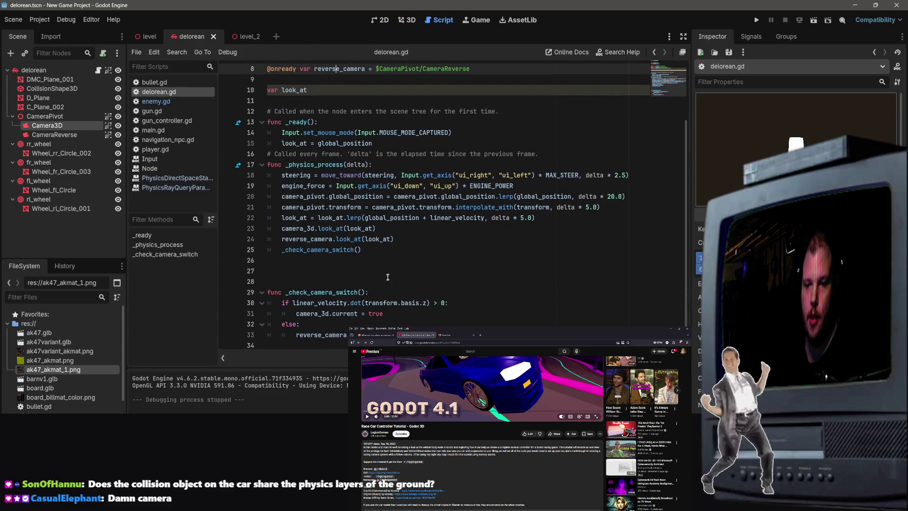
mouse_move(427, 331)
left_mouse_down()
mouse_move(331, 284)
mouse_move(265, 312)
mouse_move(202, 290)
left_mouse_up()
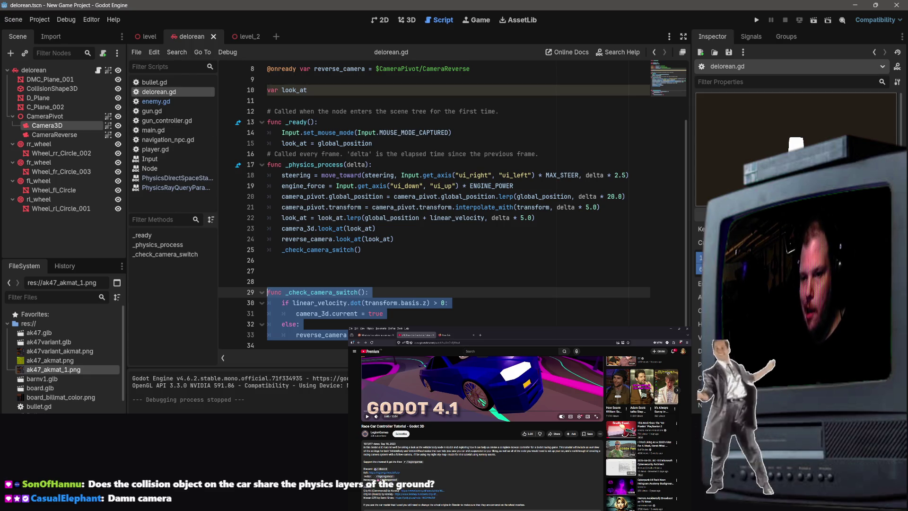
left_click(331, 334)
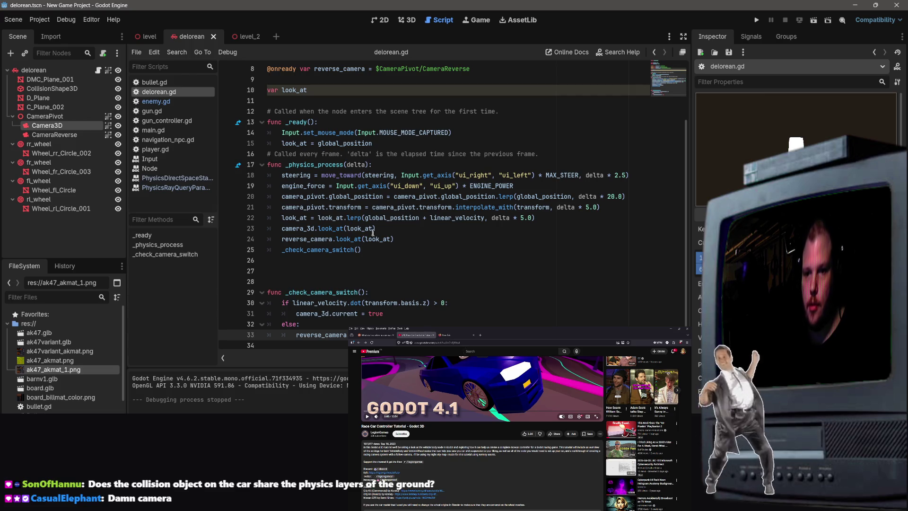
scroll(483, 433, "down", 10)
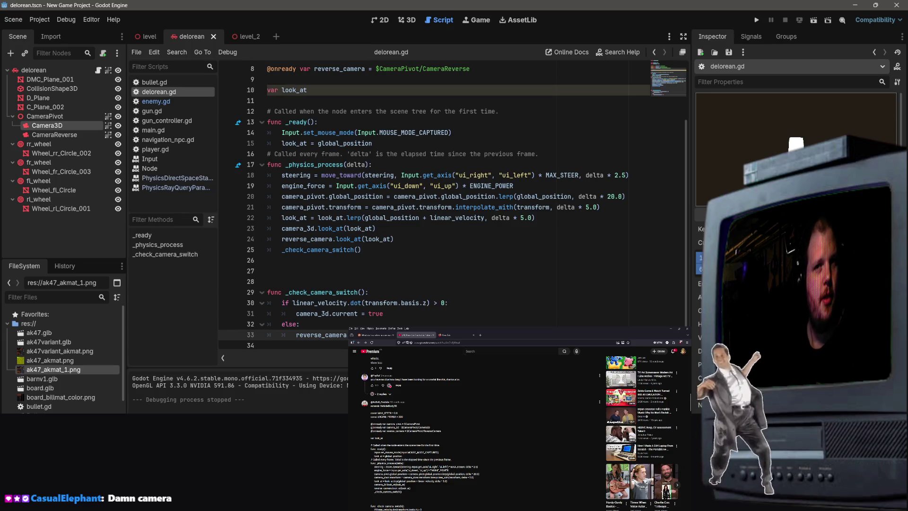
scroll(521, 431, "down", 3)
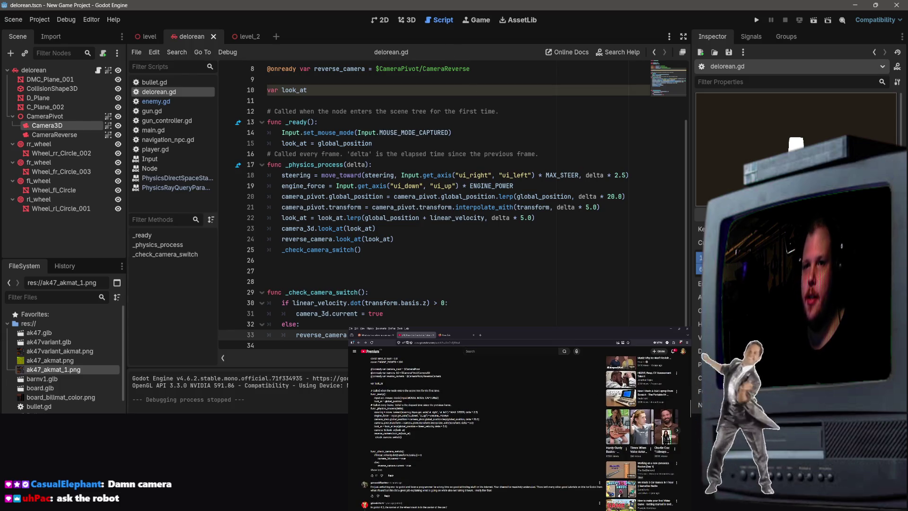
left_click(468, 270)
Comment out lines 24–33 with Ctrl+K.
mouse_move(425, 335)
left_mouse_down()
mouse_move(222, 203)
mouse_move(203, 232)
left_mouse_up()
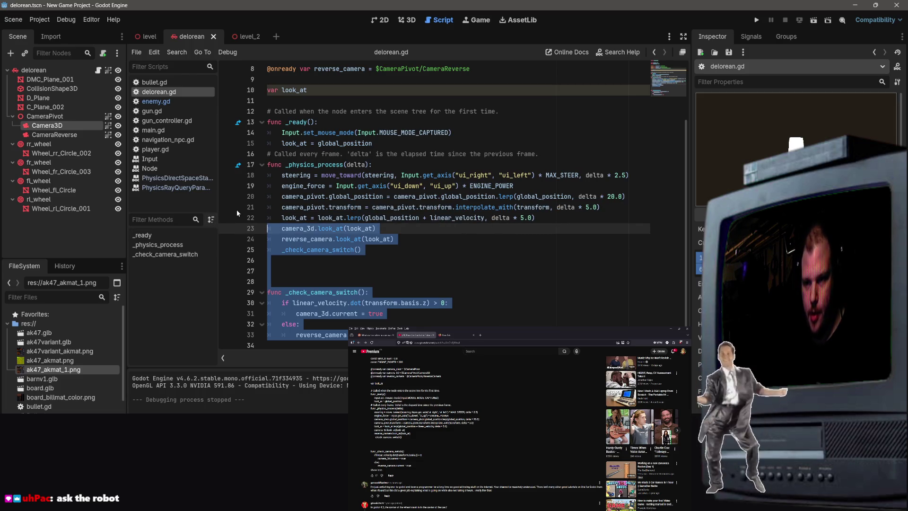
left_click(423, 321)
left_click_drag(421, 333, 220, 239)
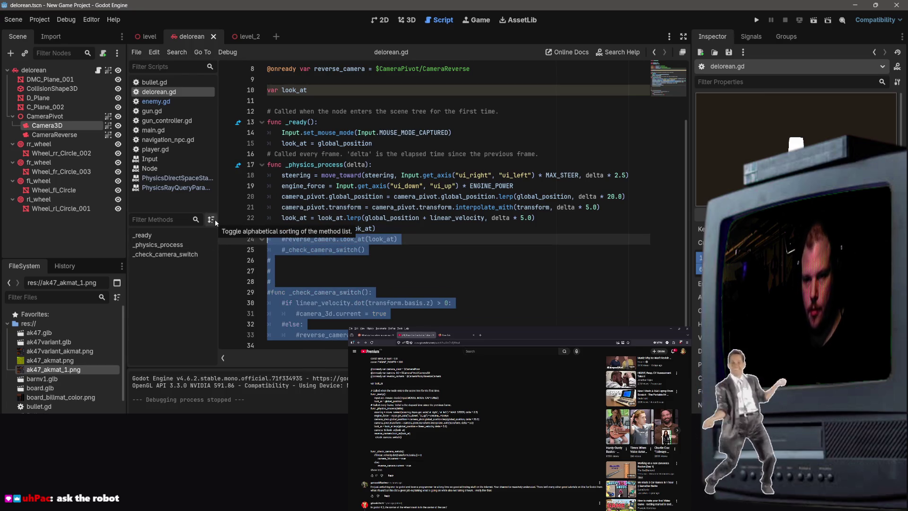
key("ctrl+k")
left_click(342, 292)
Test-run the game, close it, and return to the level_2 scene.
key("F6")
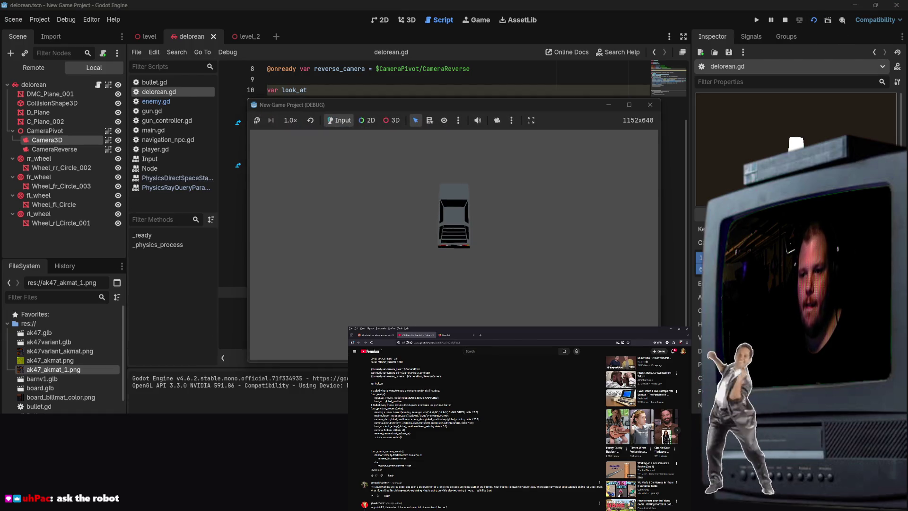
key("F8")
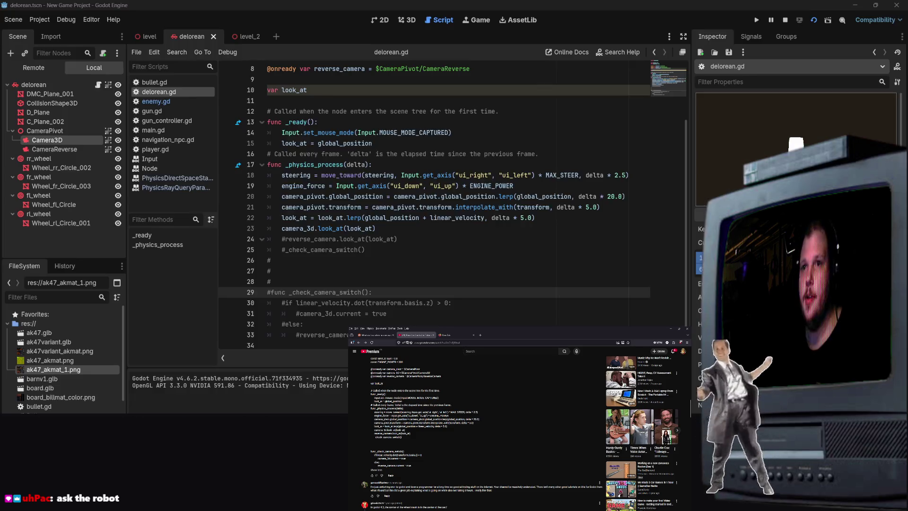
left_click(149, 37)
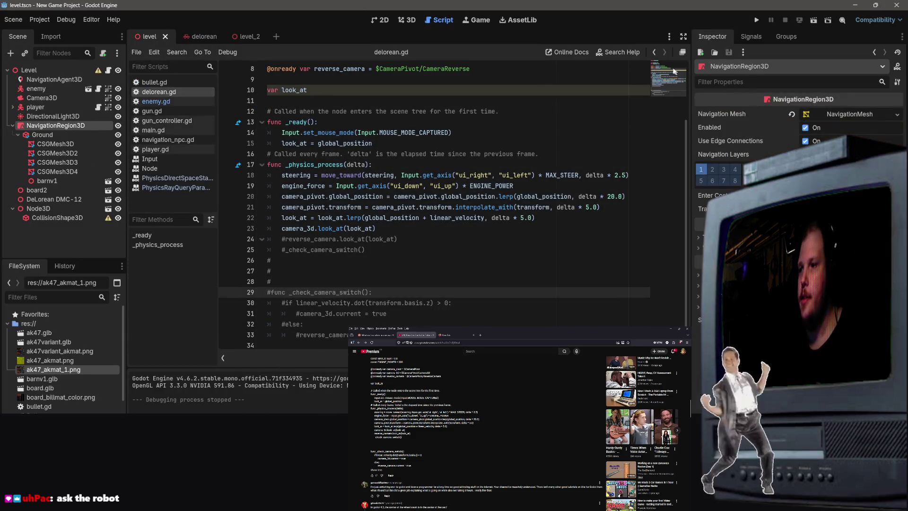
left_click(235, 37)
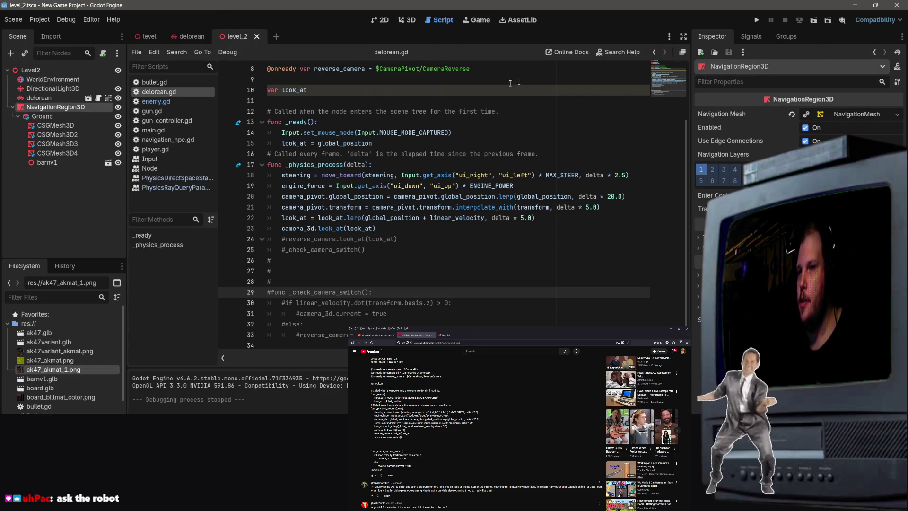
Play level_2 from the 3D view, then return to the delorean.gd script.
left_click(406, 20)
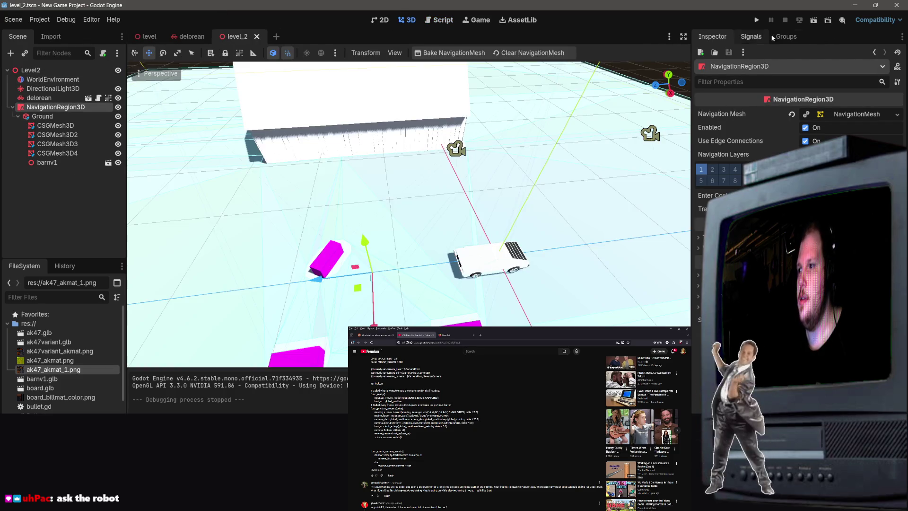
left_click(813, 20)
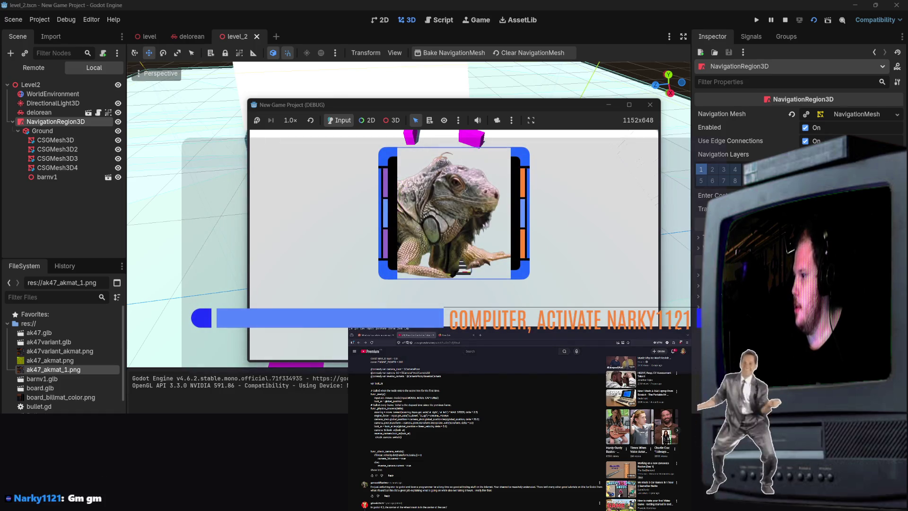
key("alt+Tab")
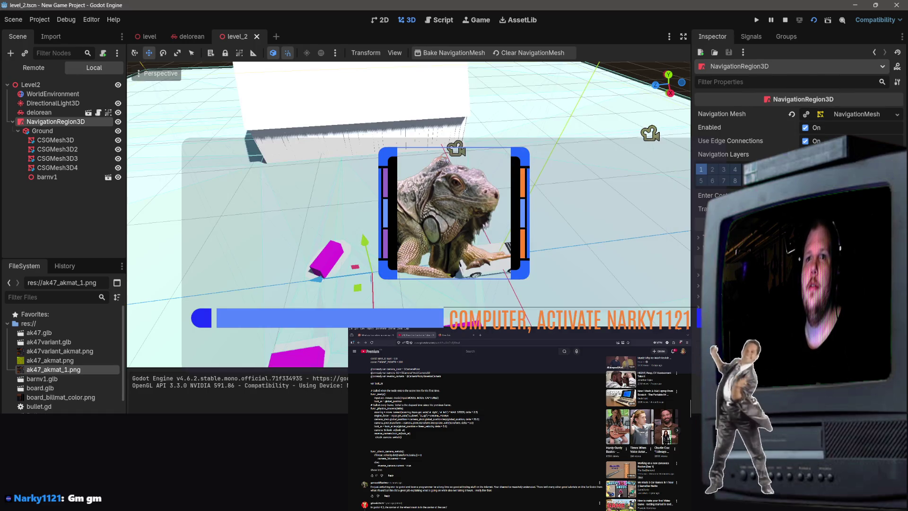
left_click(439, 20)
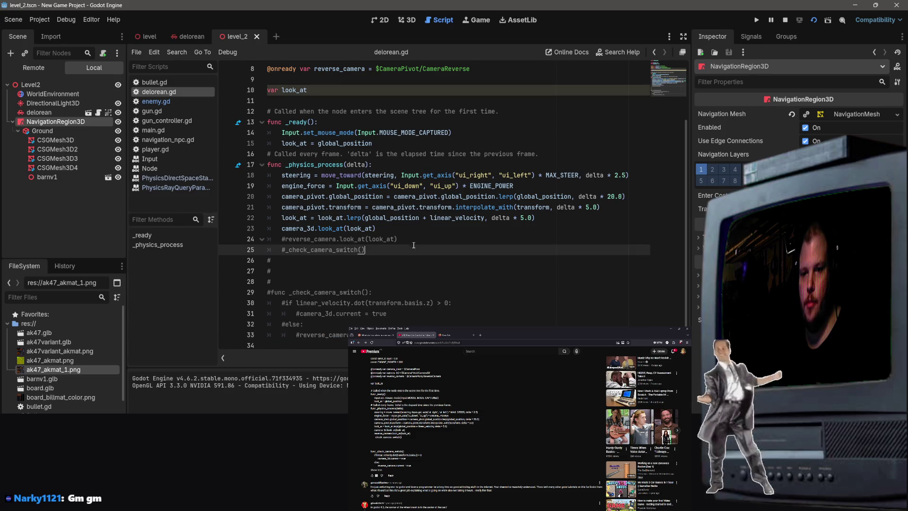
Uncomment lines 24–33 of delorean.gd with Ctrl+K, restoring the reverse-camera look_at and _check_camera_switch.
left_click(403, 223)
mouse_move(403, 224)
left_mouse_down()
mouse_move(284, 69)
mouse_move(263, 70)
left_mouse_up()
scroll(427, 245, "down", 2)
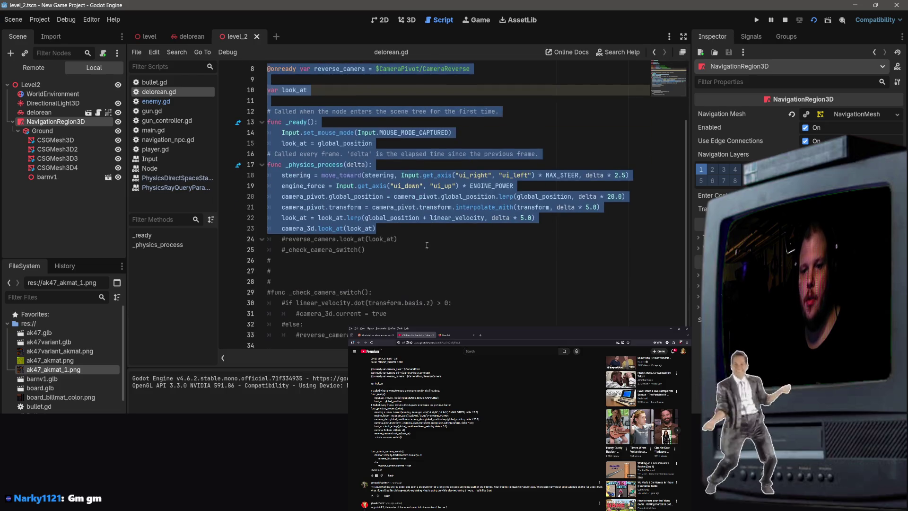
mouse_move(428, 334)
left_mouse_down()
mouse_move(256, 217)
mouse_move(246, 175)
mouse_move(237, 243)
left_mouse_up()
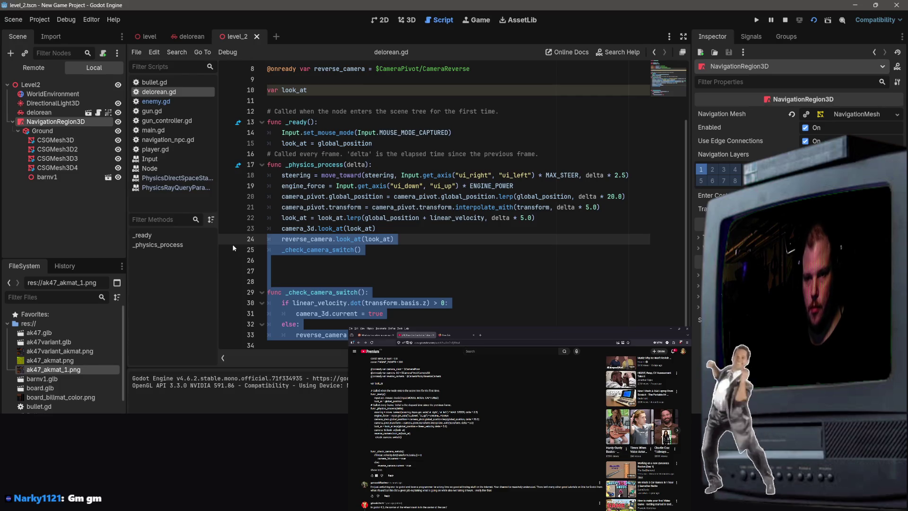
key("ctrl+k")
Select the whole script, clear the selection, and switch to the desktop.
key("ctrl+a")
scroll(353, 264, "up", 2)
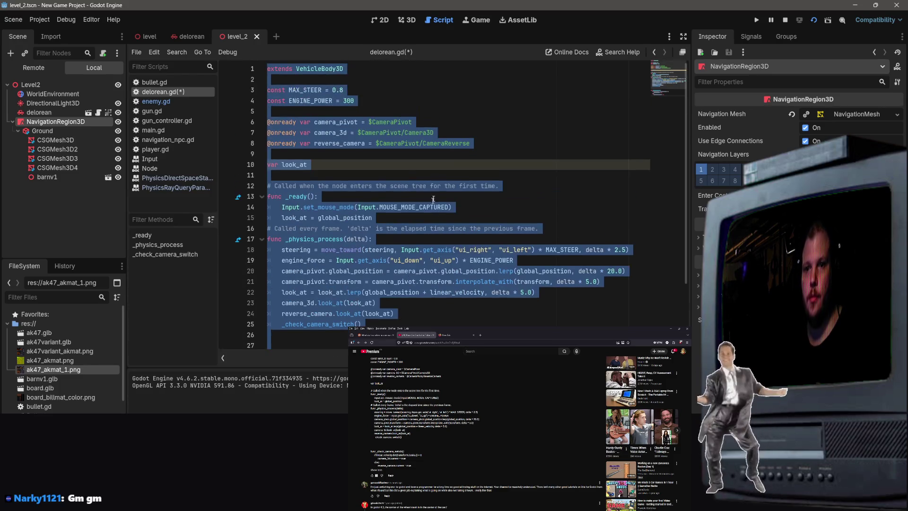
left_click(486, 131)
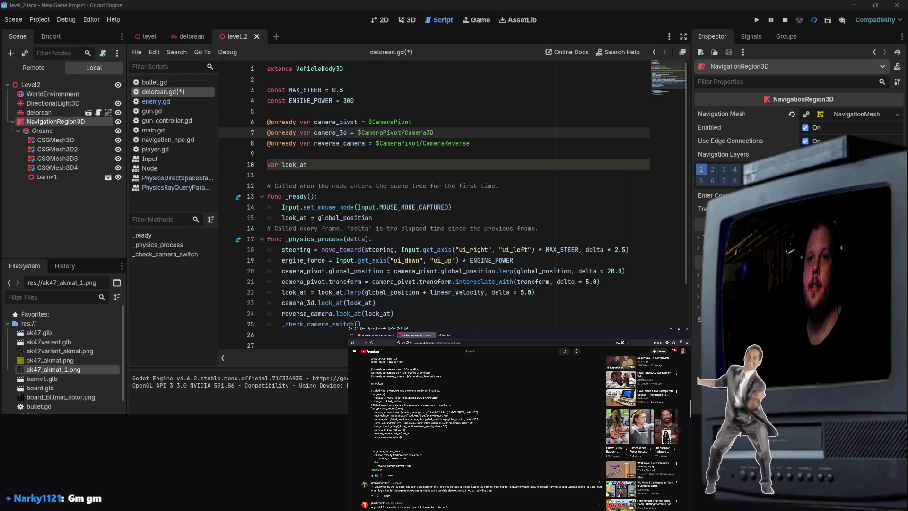
key("super+d")
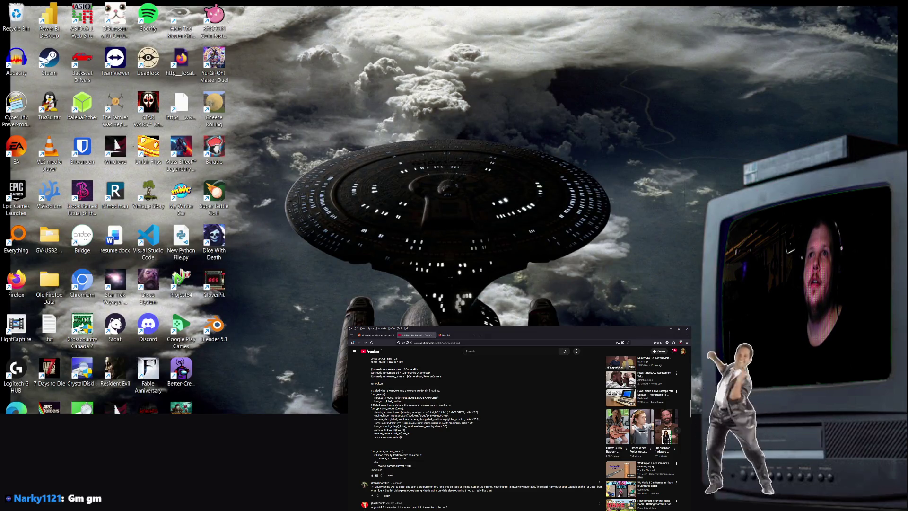
Load the AI chat assistant page in a new browser tab.
key("super+d")
left_click(455, 335)
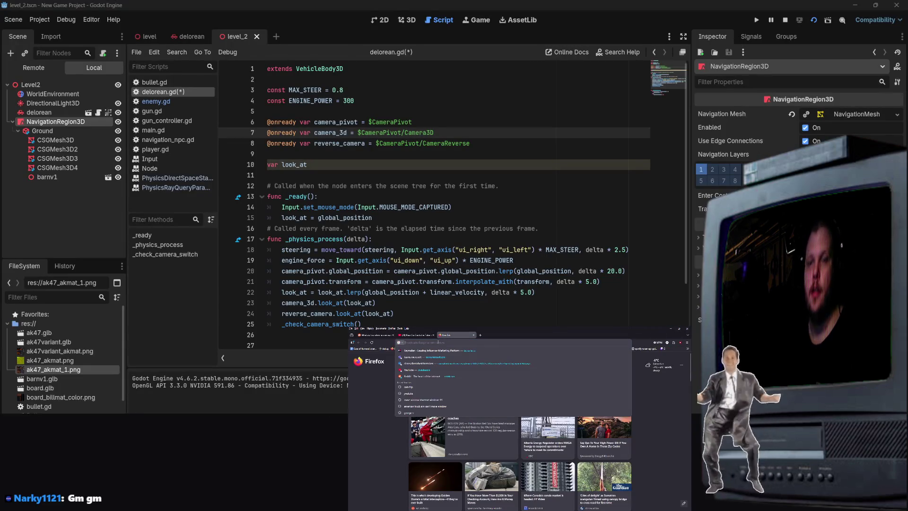
key("Return")
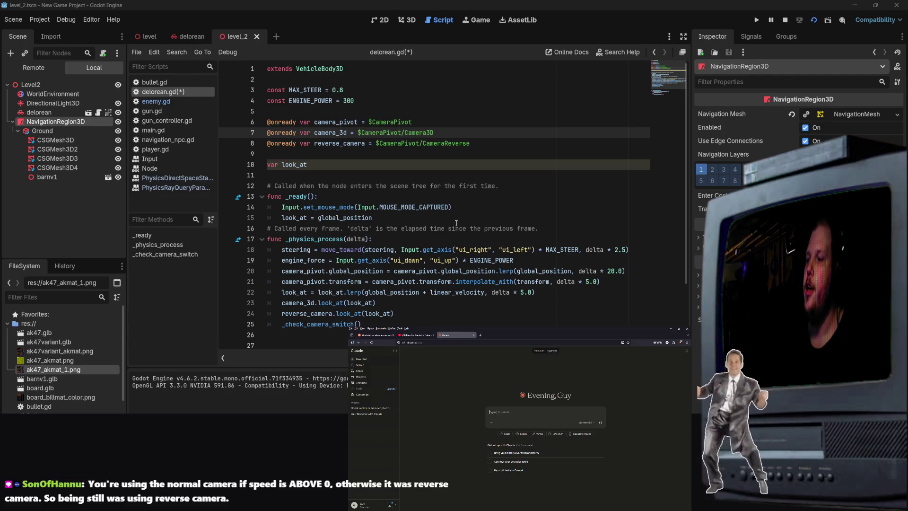
Return to delorean.gd and move down to the _check_camera_switch function.
left_click(494, 249)
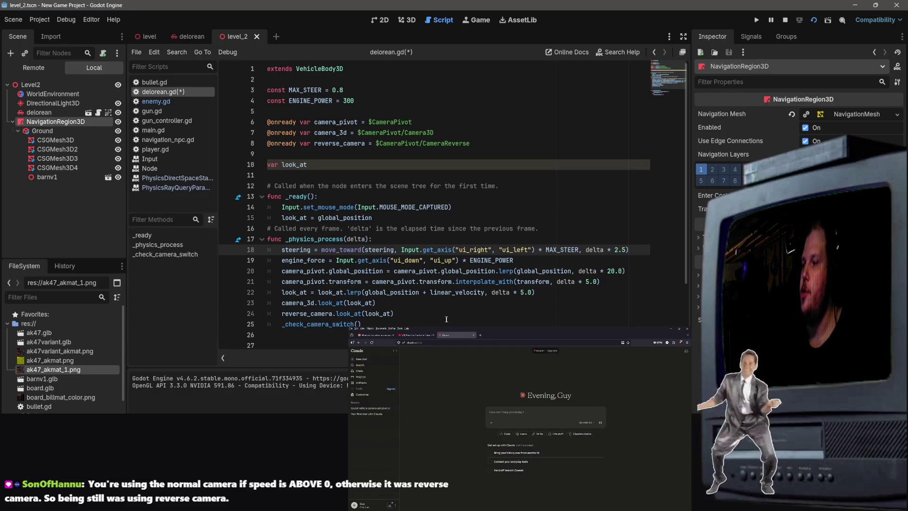
left_click(401, 314)
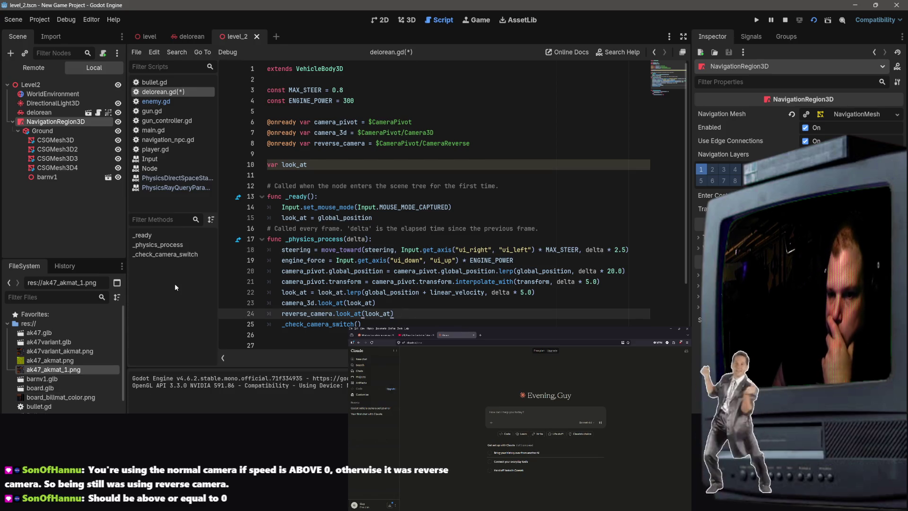
left_click(331, 271)
scroll(454, 284, "down", 3)
Retype the 0 threshold on line 30 and save delorean.gd.
left_click(458, 293)
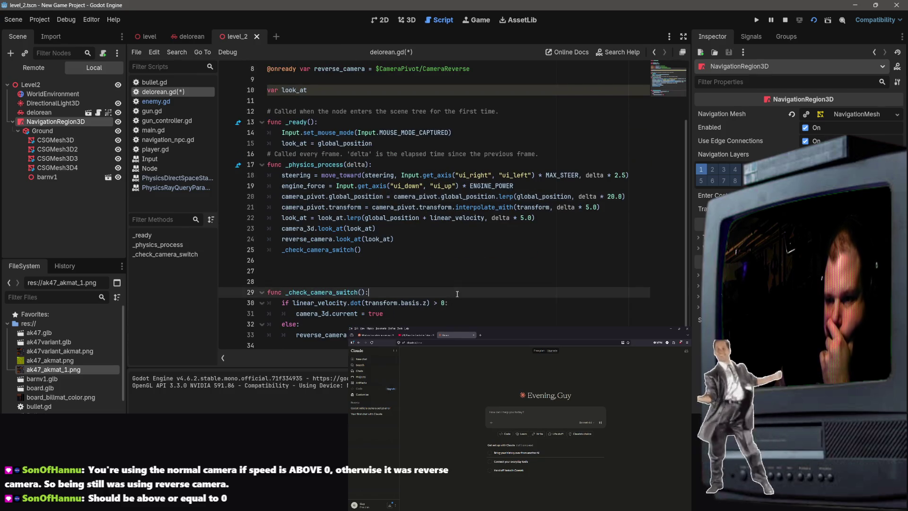
left_click(431, 303)
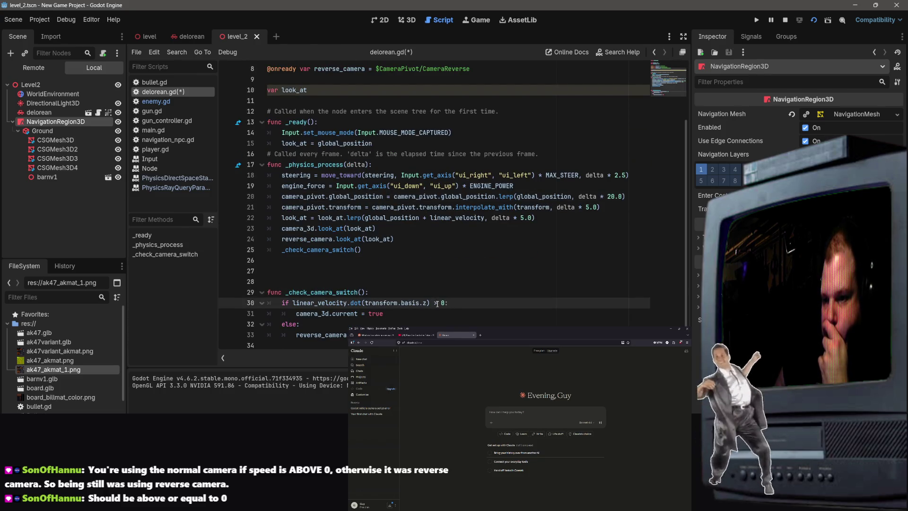
double_click(442, 302)
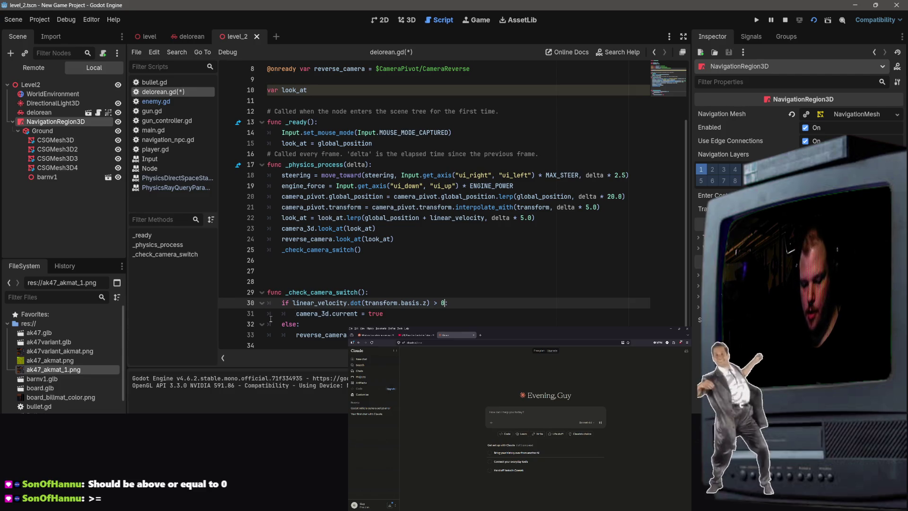
type(".0")
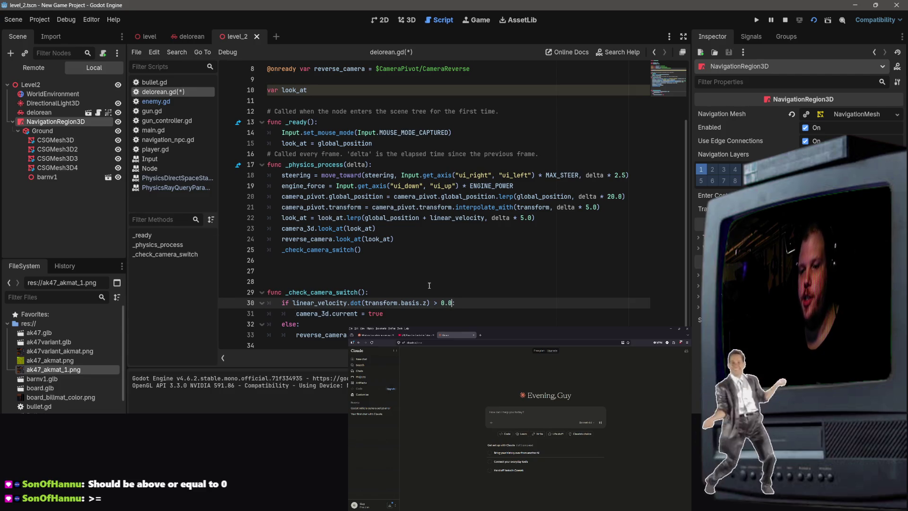
left_click(426, 280)
key("ctrl+s")
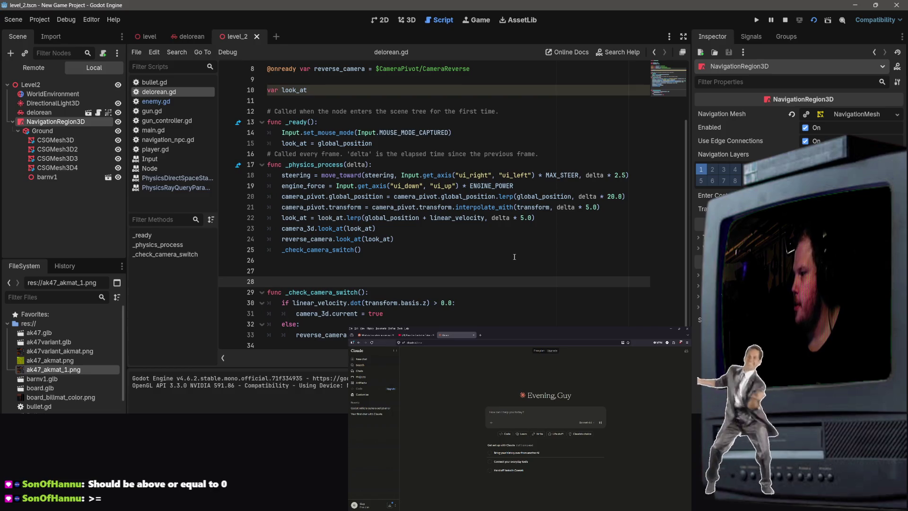
Change the line 30 comparison from > 0.0 to >= 0.0.
left_click(437, 303)
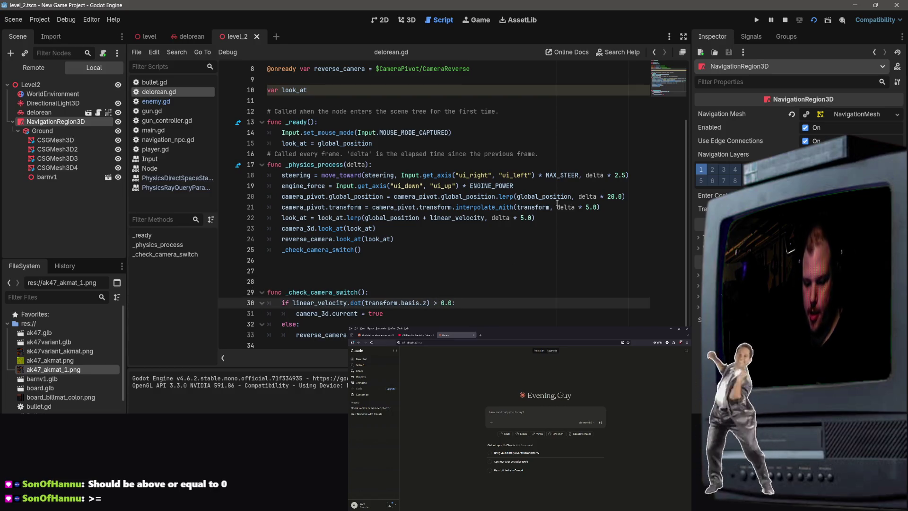
type("=")
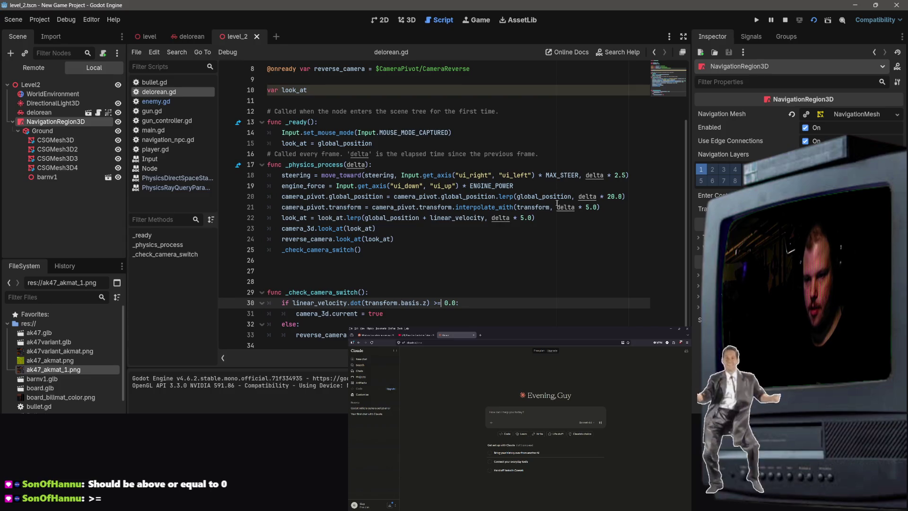
key("BackSpace")
type("=")
key("Escape")
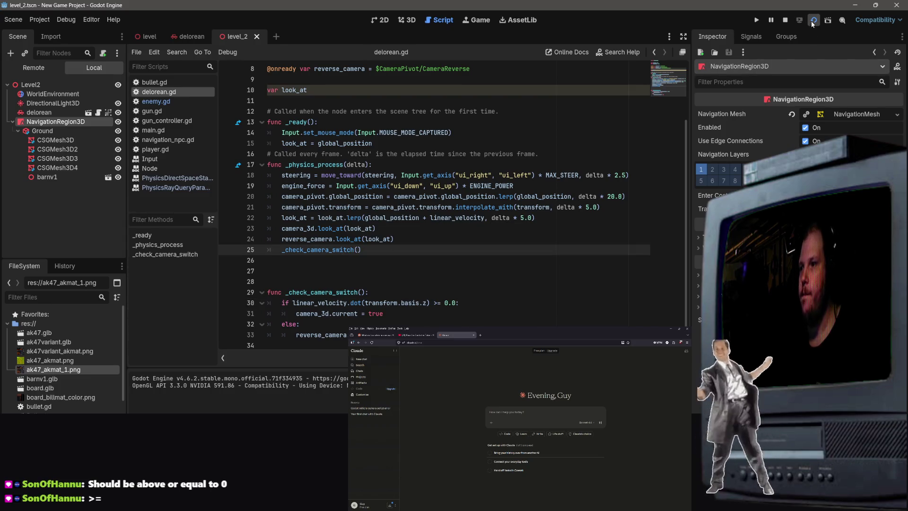
left_click(810, 21)
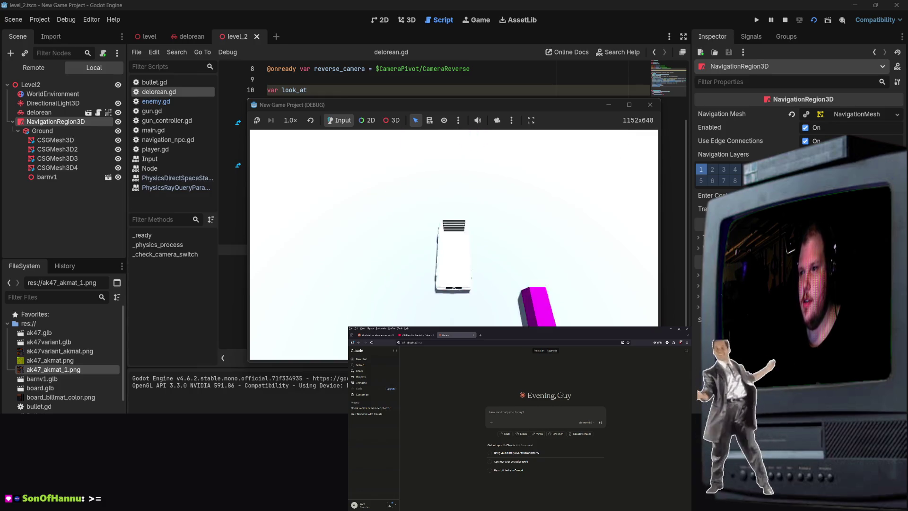
key("F8")
left_click(453, 133)
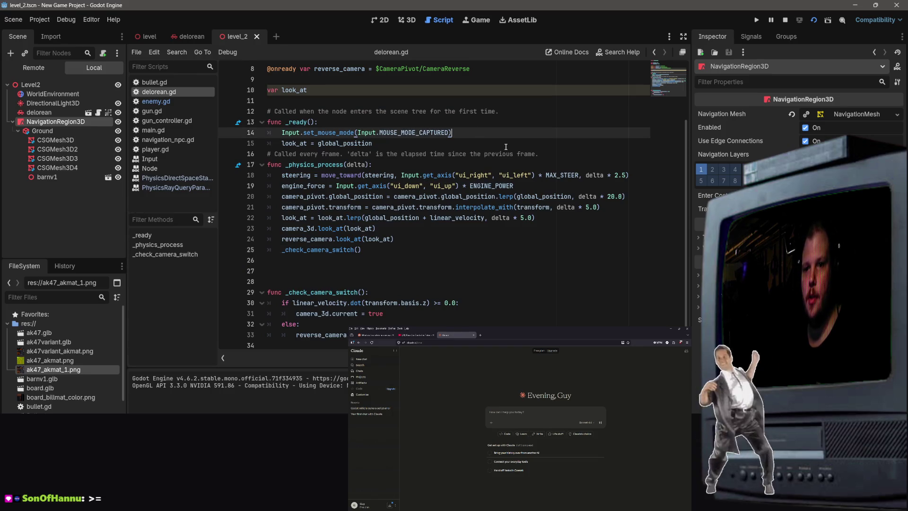
left_click(813, 21)
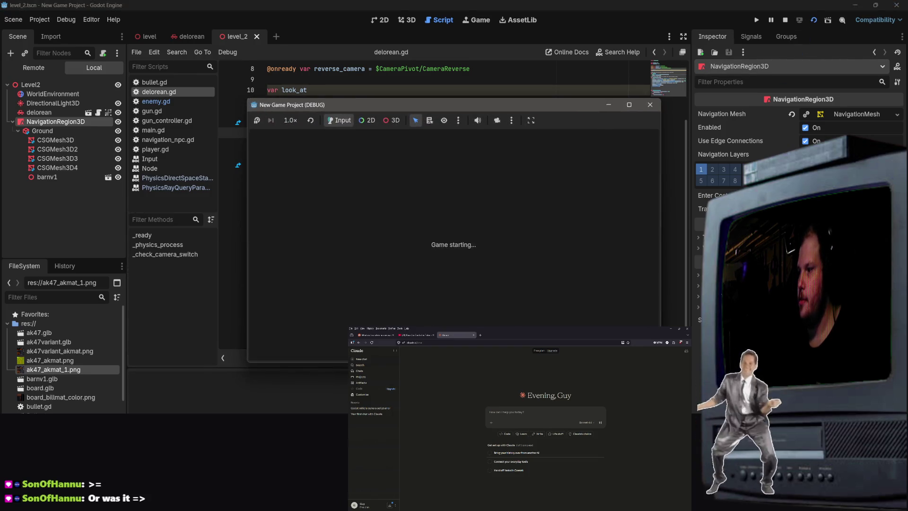
key("s")
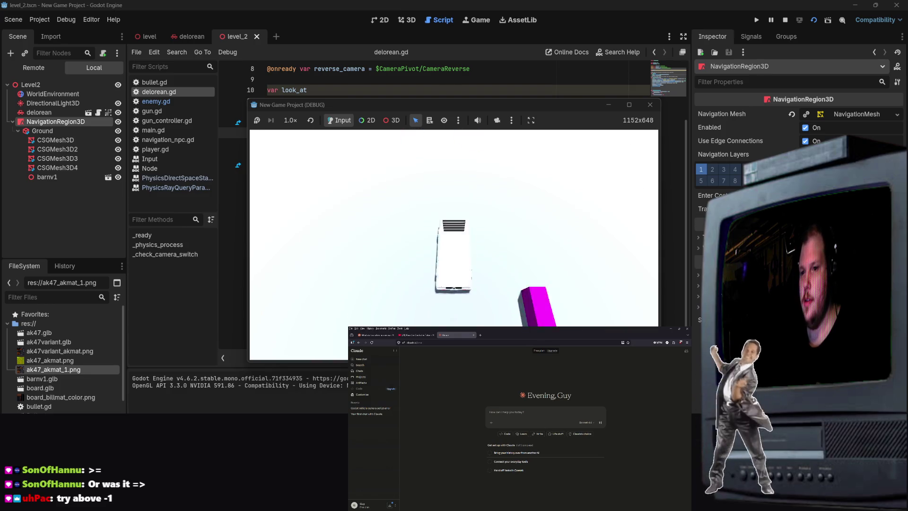
key("F8")
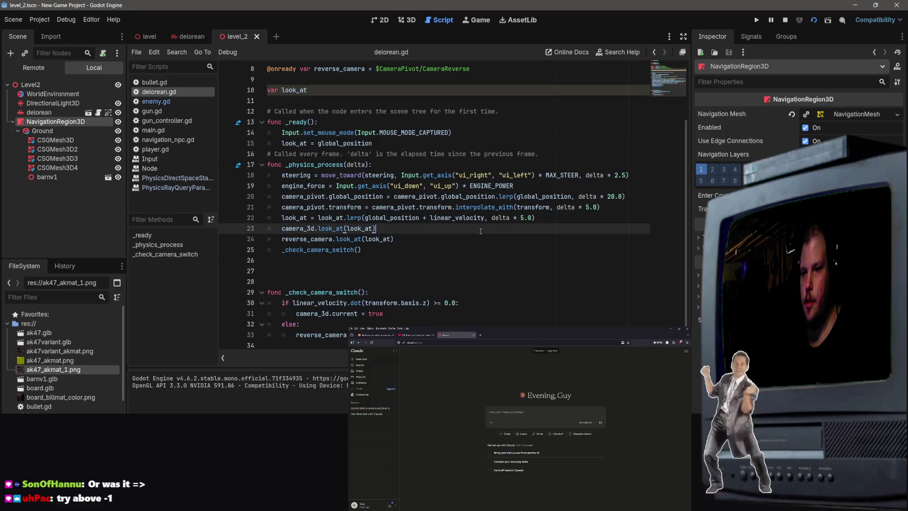
Change the line 30 threshold to -01.0, then run the game with F5 and stop it with F8.
left_click(449, 228)
left_click(450, 303)
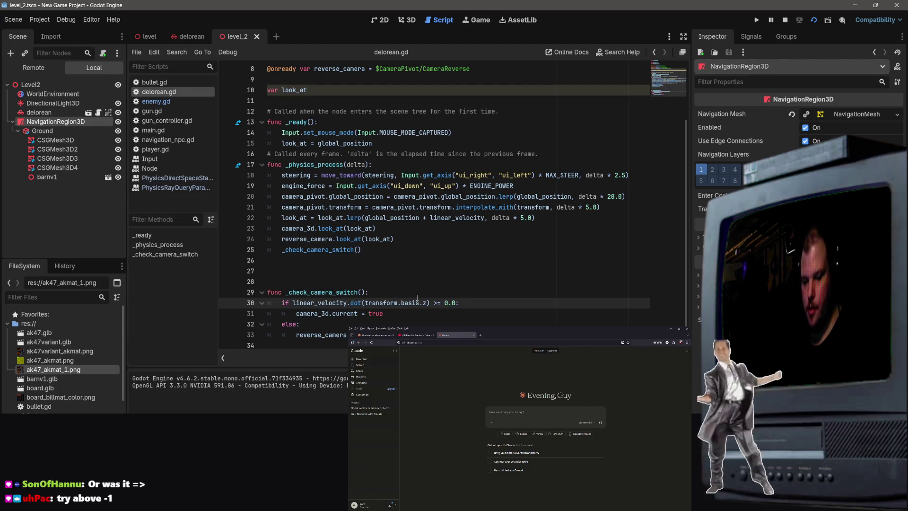
type("-")
key("Right")
type("1")
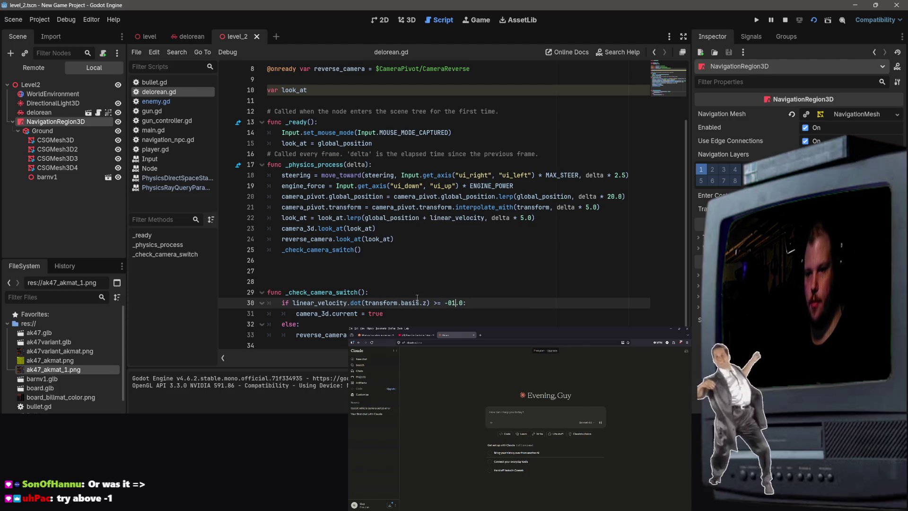
key("F5")
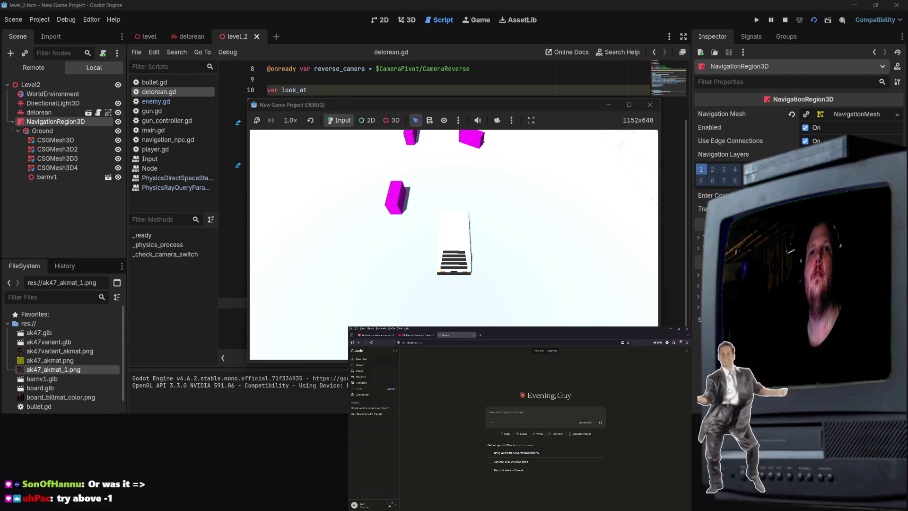
key("F8")
Delete the stray zero so the line 30 threshold reads >= -1.0.
left_click(444, 218)
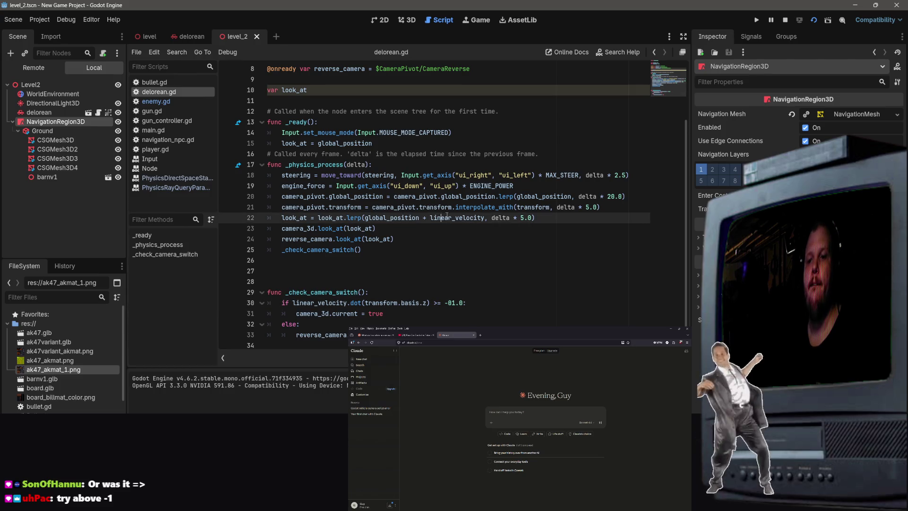
left_click_drag(267, 122, 318, 122)
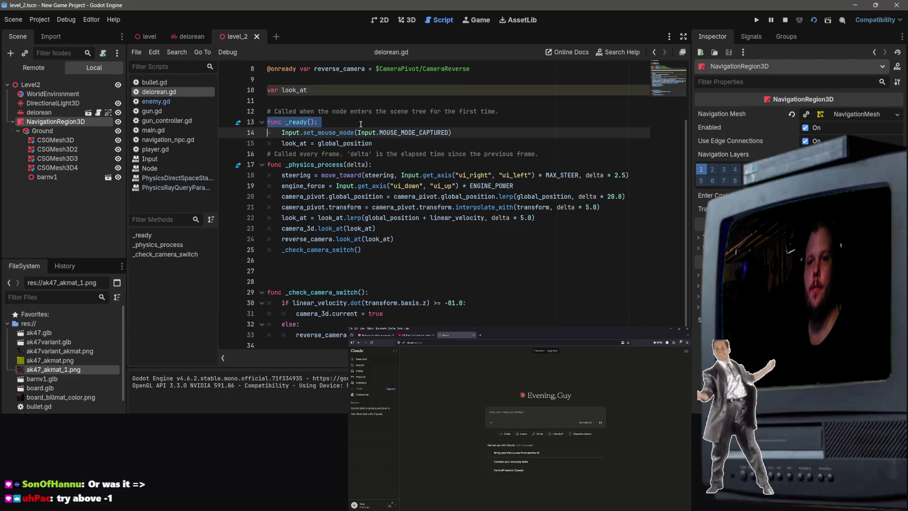
left_click(461, 303)
double_click(456, 302)
left_click(448, 303)
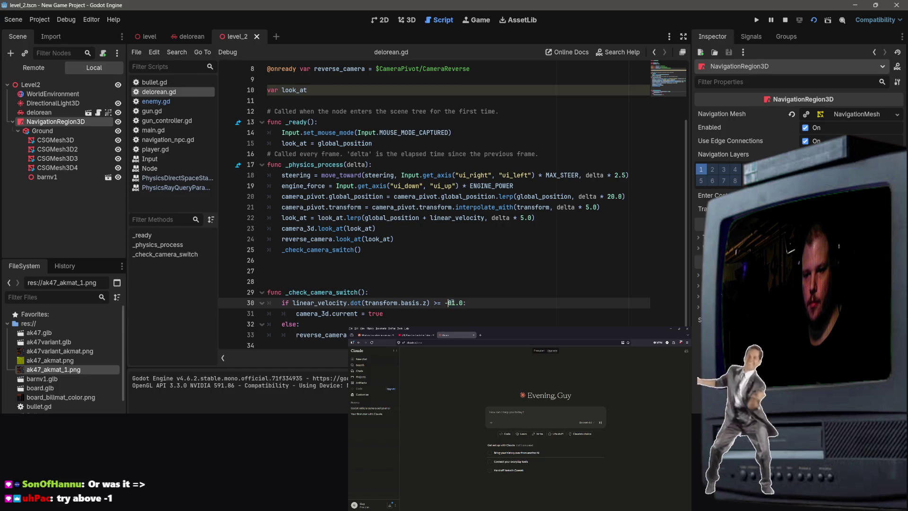
key("Delete")
Paste the whole script into the Claude chat with a note that the car doesn't move, and send it.
key("ctrl+a")
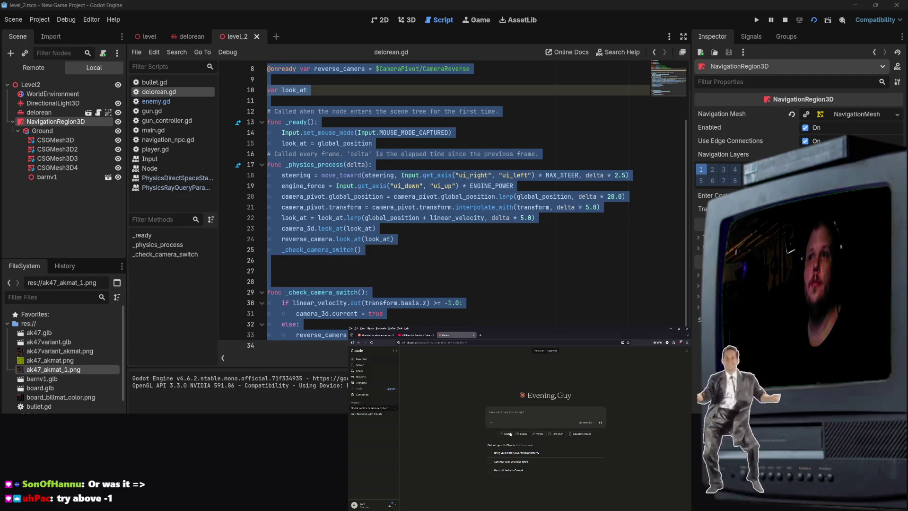
key("ctrl+v")
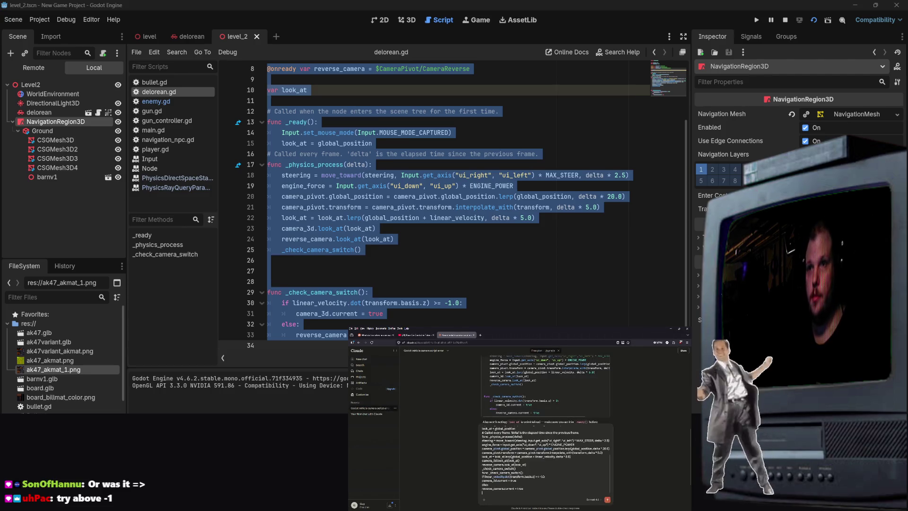
type("CARN")
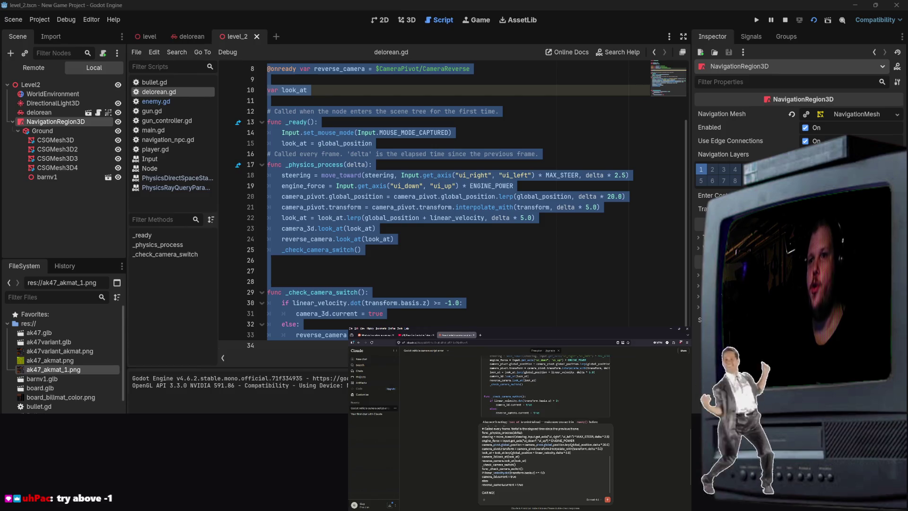
key("Return")
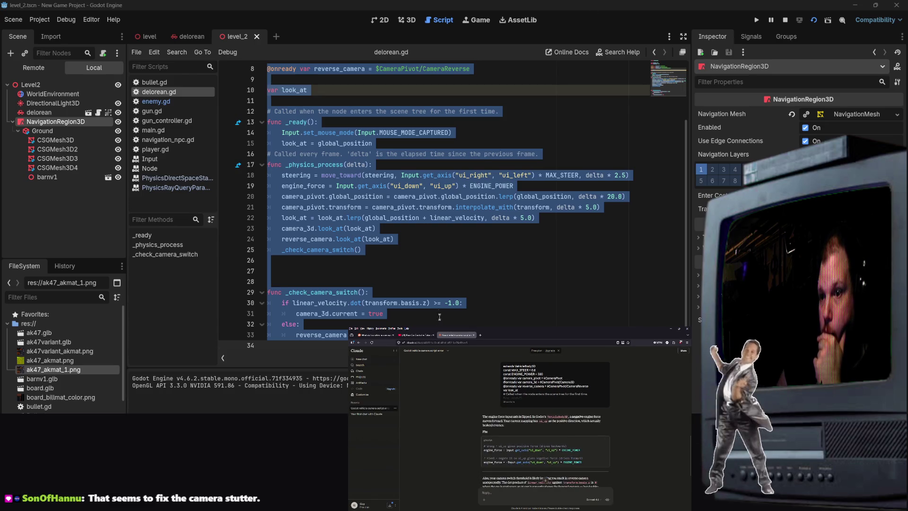
Negate line 19 so it reads engine_force = -Input.get_axis(...) * ENGINE_POWER.
left_click(476, 177)
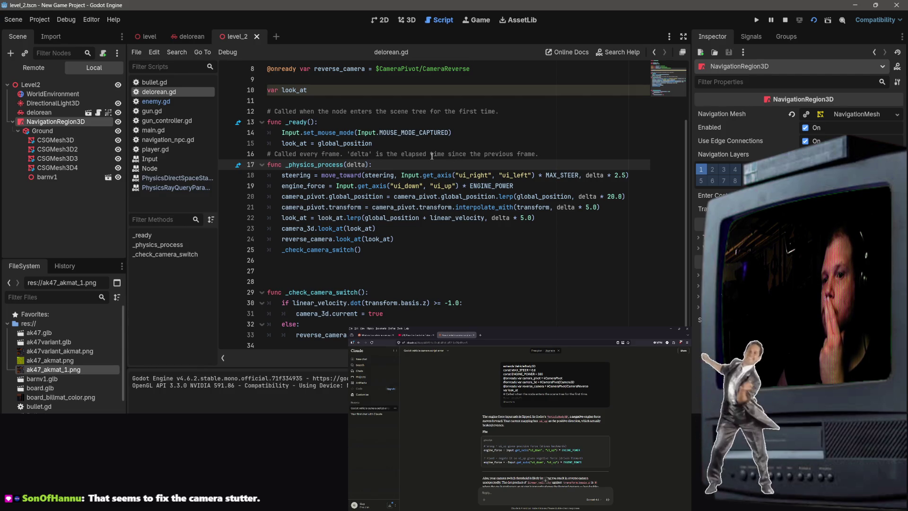
scroll(432, 156, "up", 3)
scroll(432, 156, "down", 2)
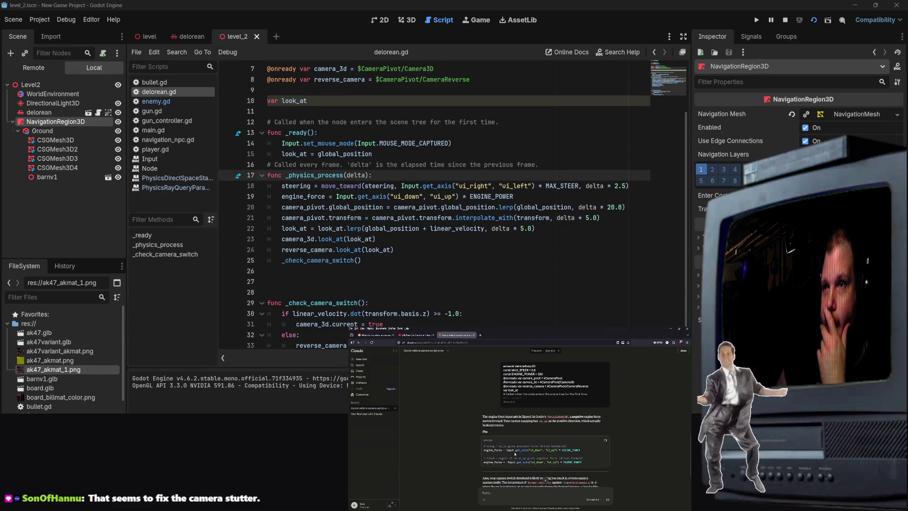
left_click(338, 198)
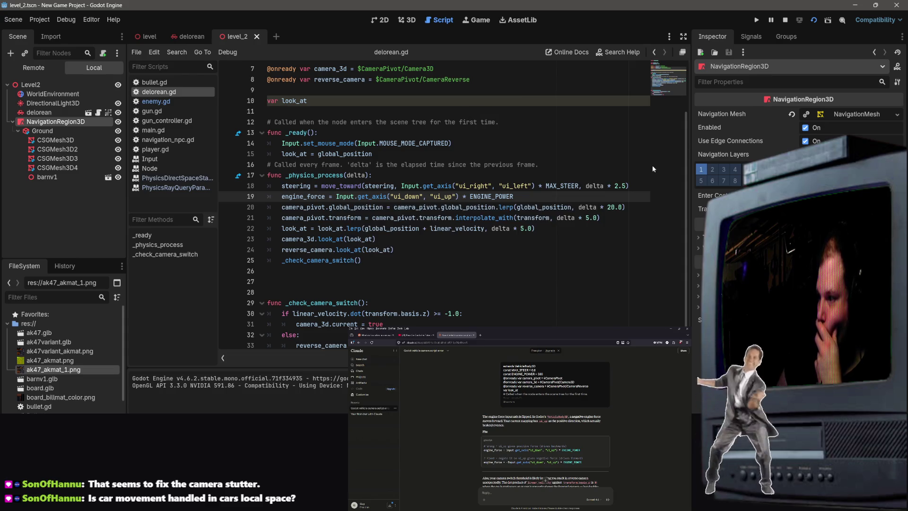
type("-")
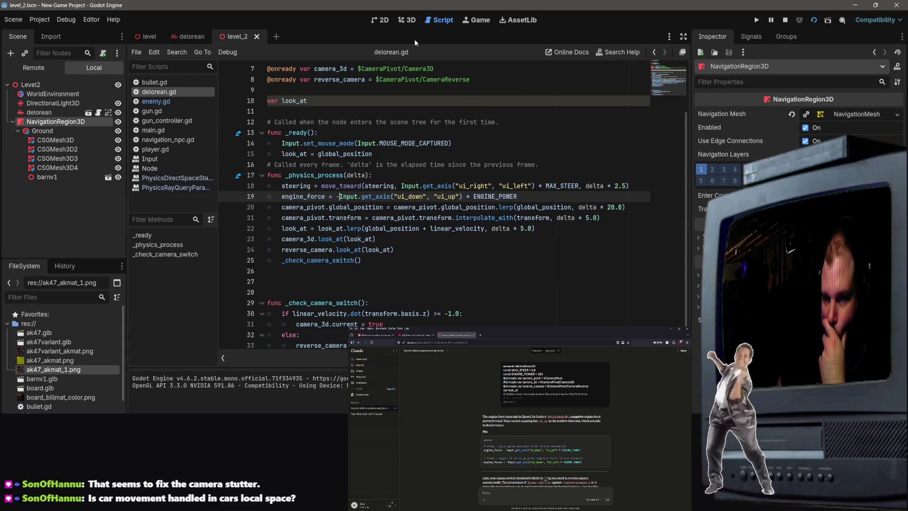
left_click(564, 219)
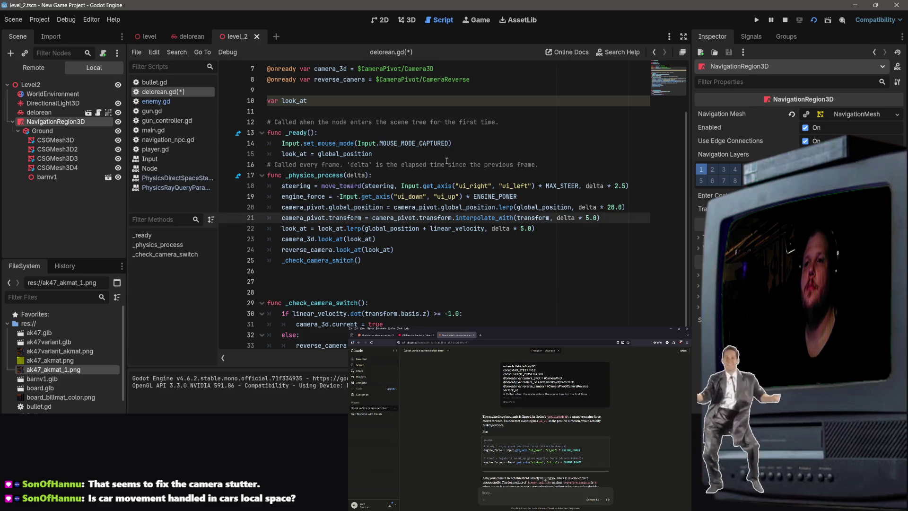
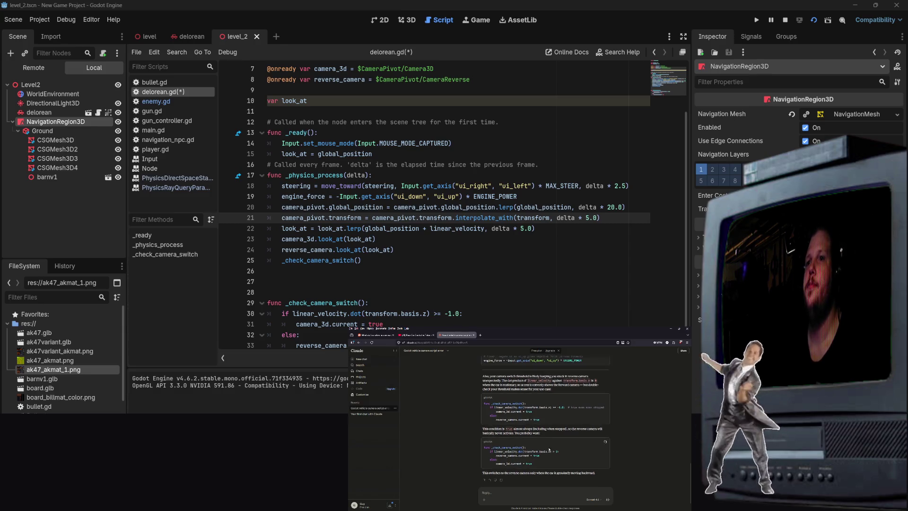
Change the line 30 camera-switch condition from >= -1.0 to > 0.0.
scroll(453, 314, "down", 1)
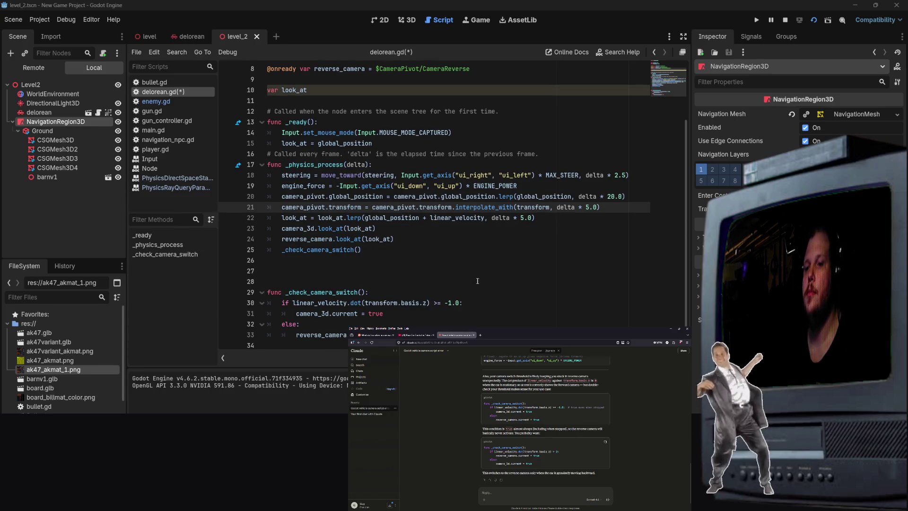
left_click(442, 302)
double_click(436, 303)
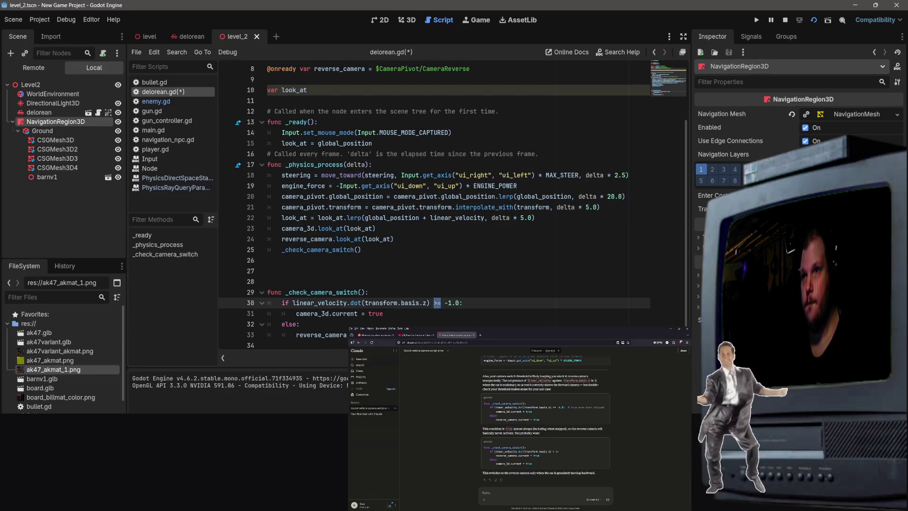
key("BackSpace")
type(">")
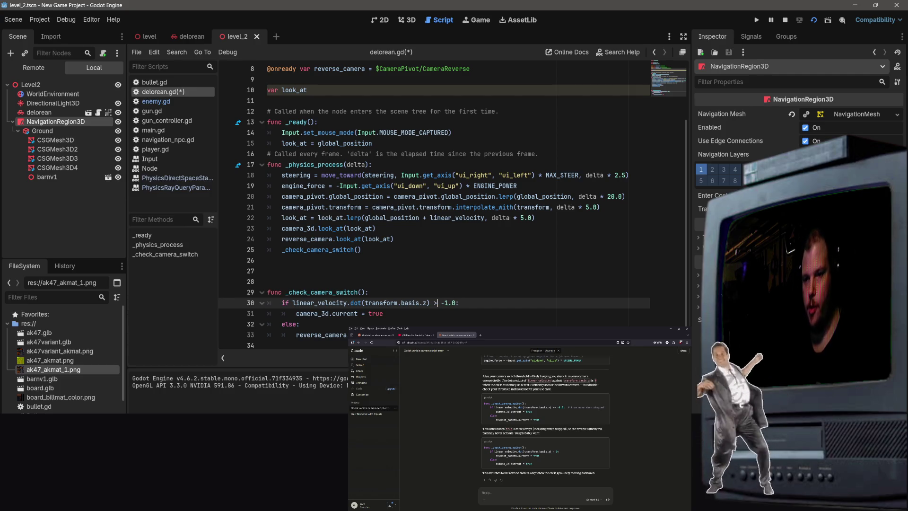
key("BackSpace")
key("BackSpace")
type("0")
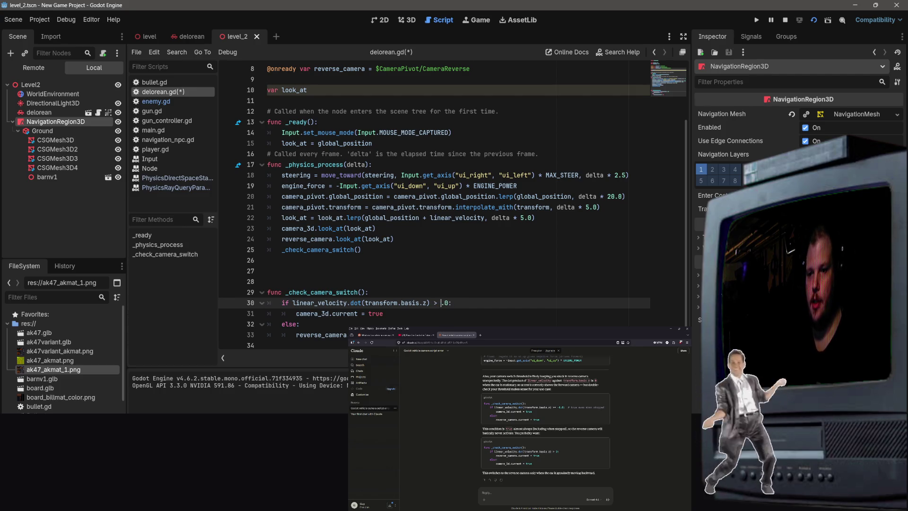
Save delorean.gd and test-run the scene.
key("ctrl+s")
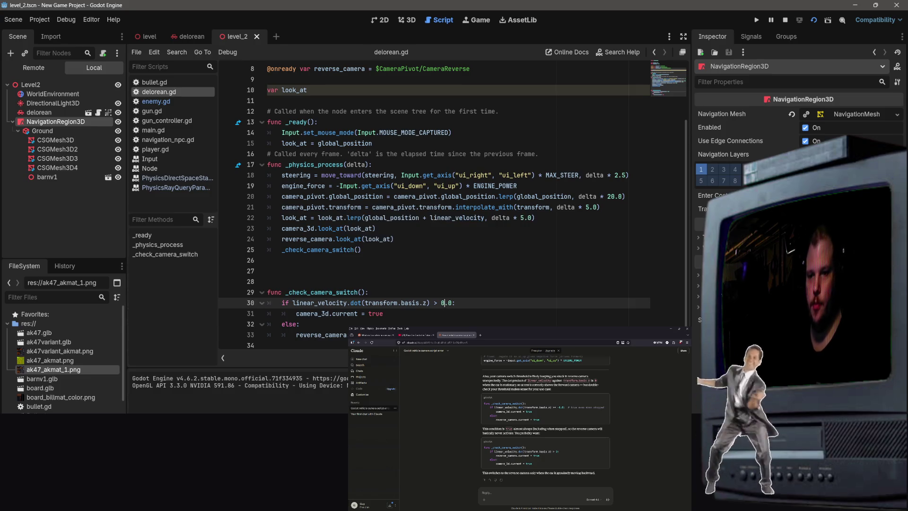
scroll(526, 131, "up", 3)
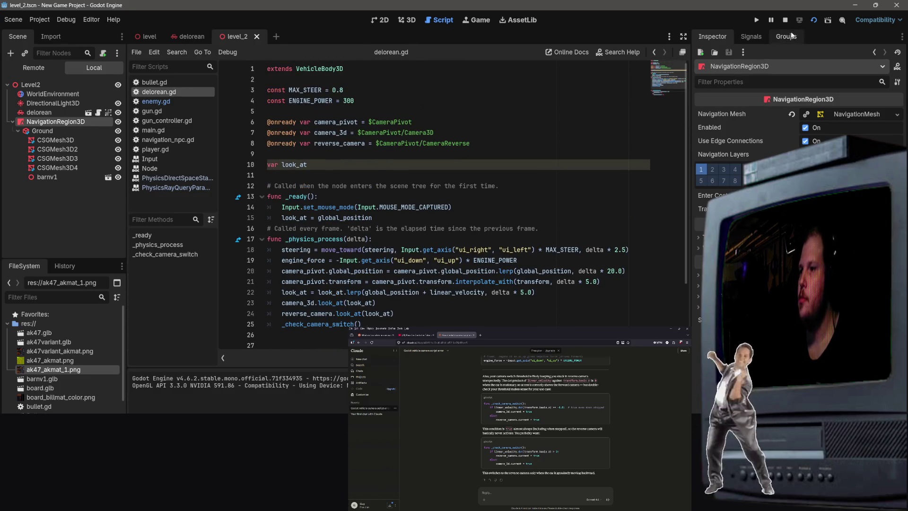
key("F5")
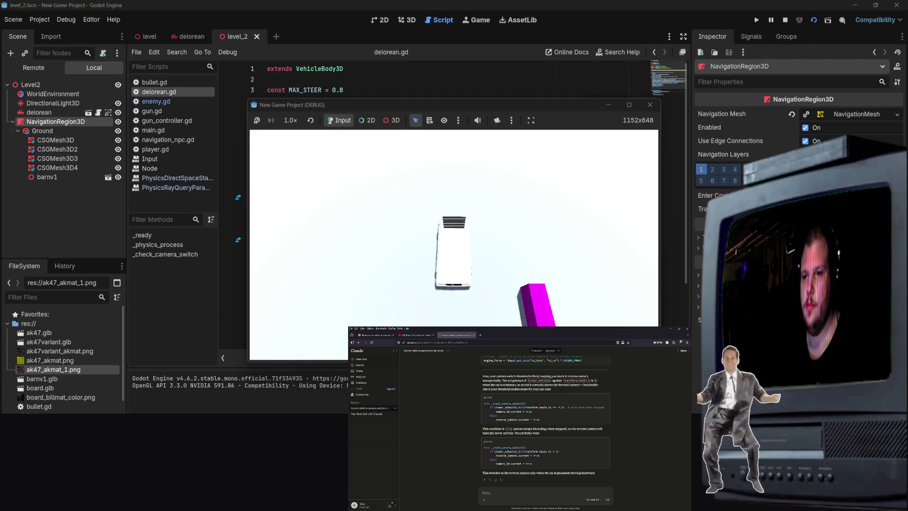
Stop the game, move the reverse_camera assignment onto line 31, and save.
key("F8")
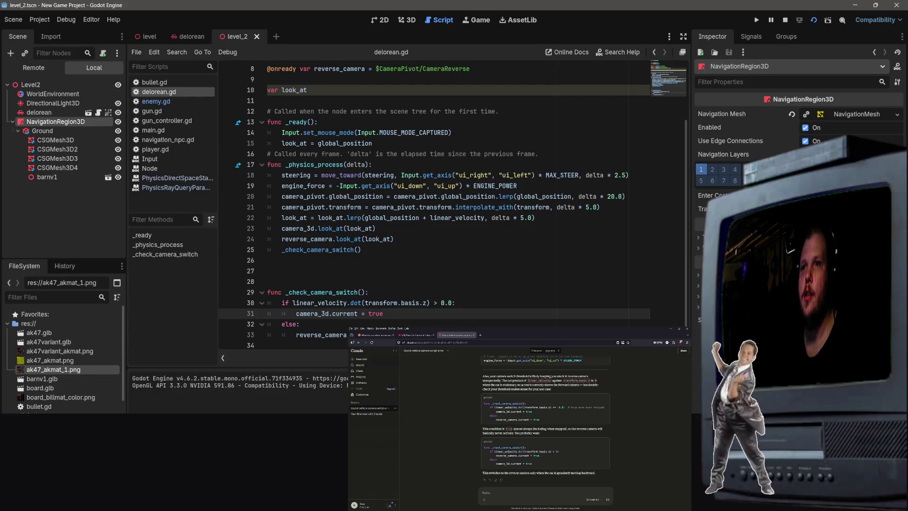
left_click(470, 335)
key("shift+Home")
key("ctrl+c")
key("BackSpace")
left_click_drag(384, 313, 295, 313)
type("reverse_camera.current = true")
left_click(296, 335)
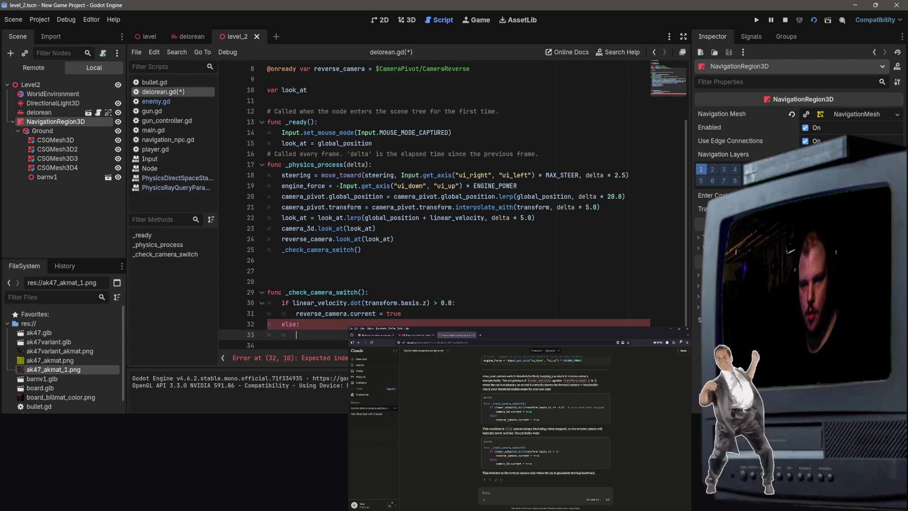
key("ctrl+v")
key("ctrl+s")
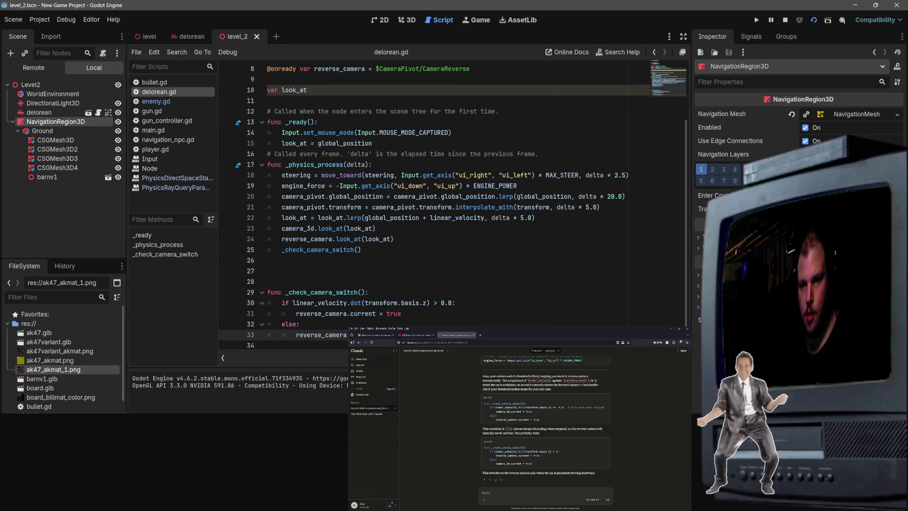
Retype line 33 so it assigns camera_3d.current instead of reverse_camera.
left_click_drag(347, 313, 295, 312)
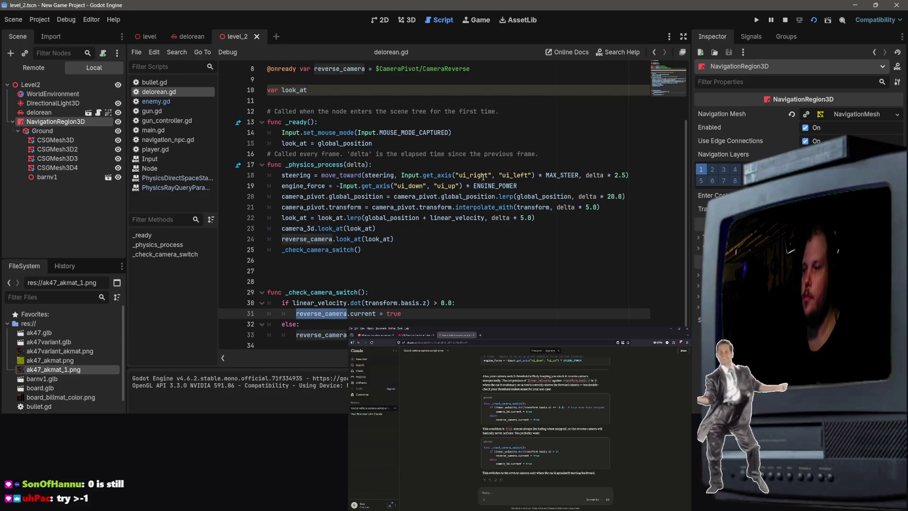
left_click_drag(346, 334, 296, 334)
type("C")
key("BackSpace")
type("c.current = tru")
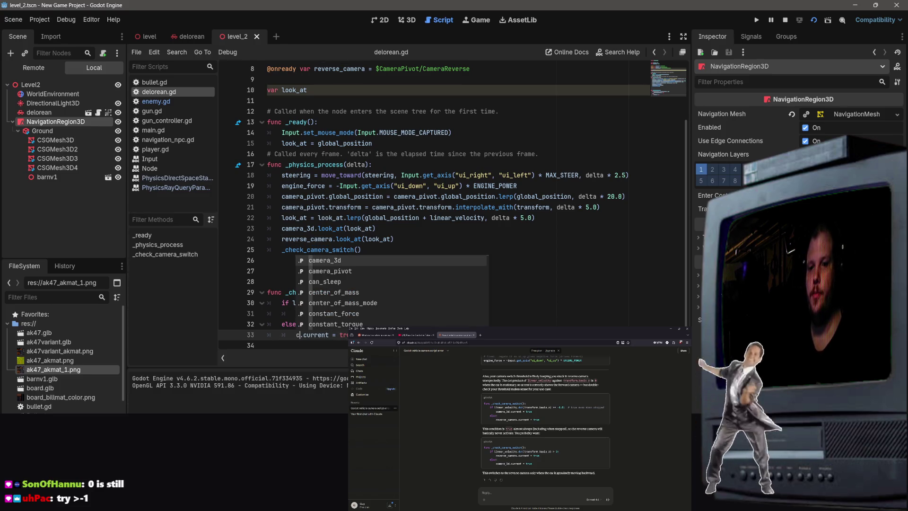
type("ane")
key("BackSpace")
key("BackSpace")
type("mera")
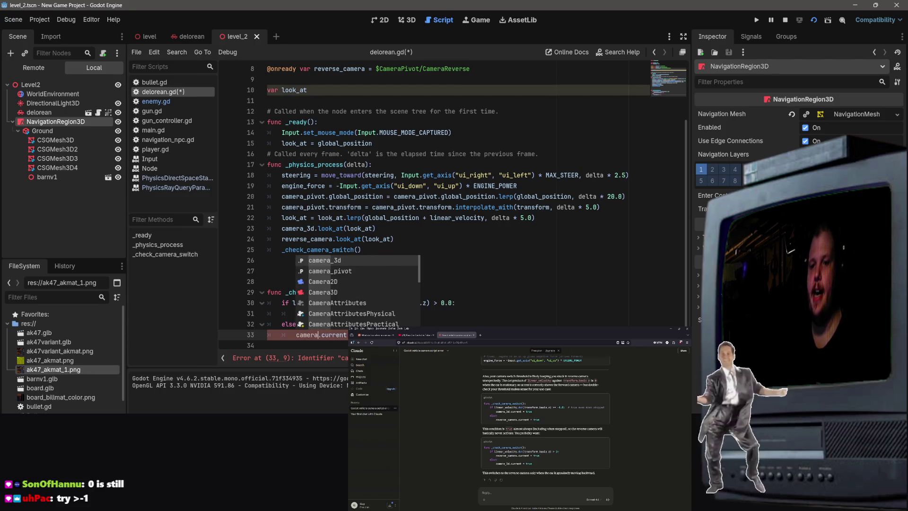
type("_3d")
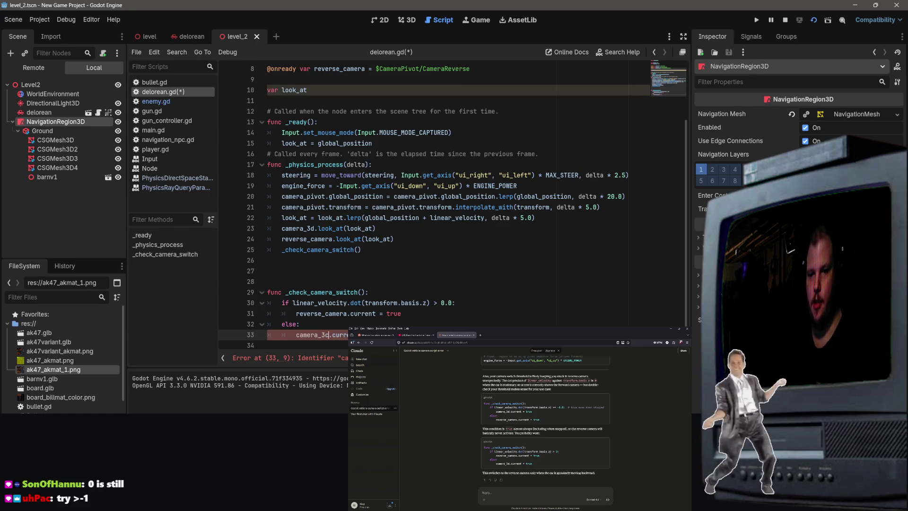
key("Delete")
type(".")
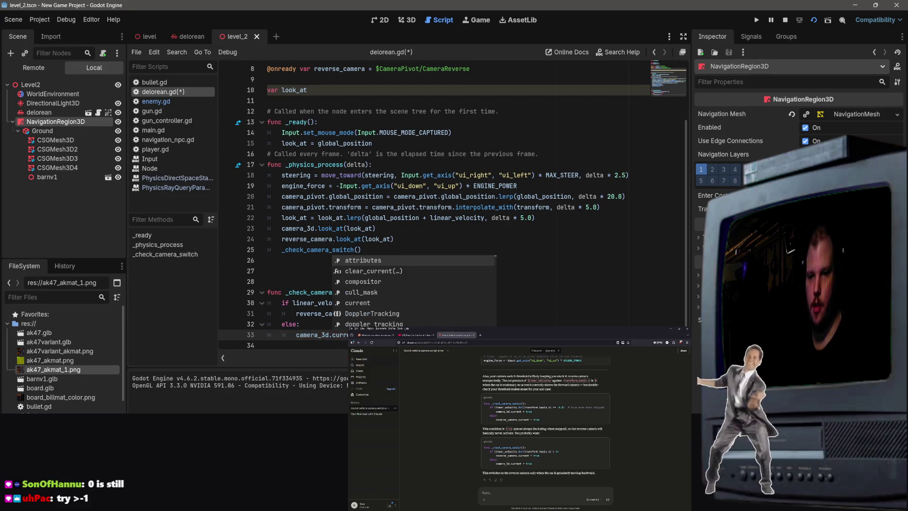
left_click(350, 239)
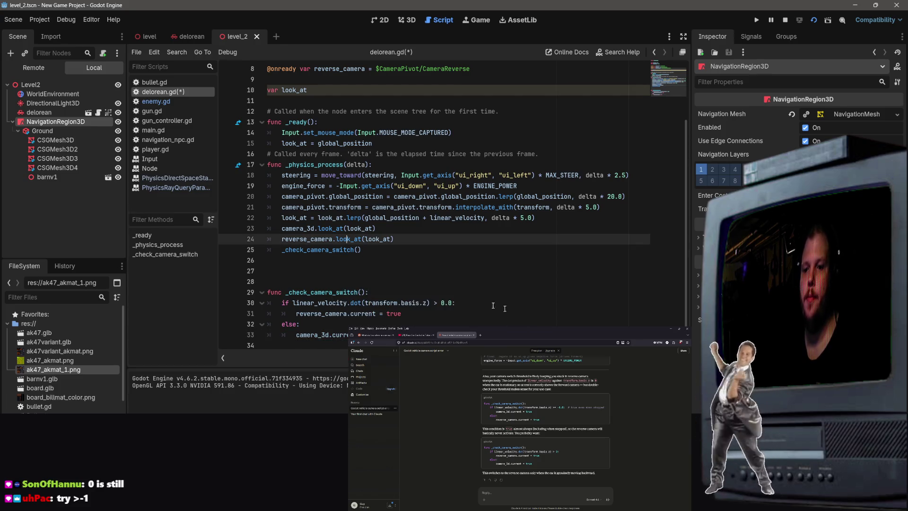
Restore the line 30 threshold to > -1.0, save, and test-run the scene.
left_click(444, 304)
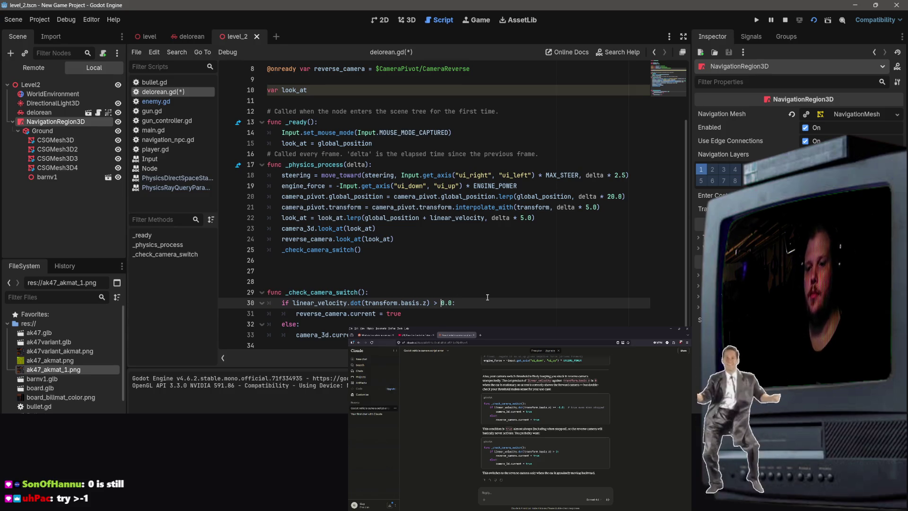
type("-1")
key("Delete")
key("ctrl+s")
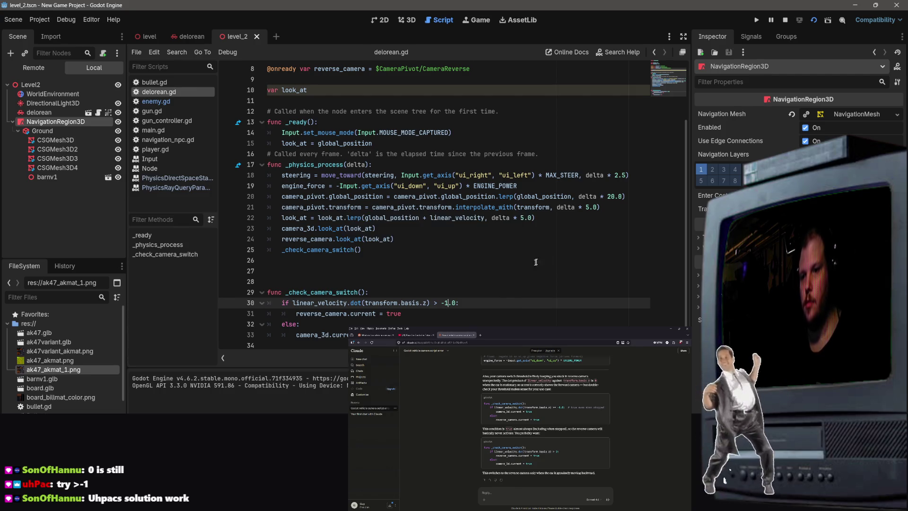
left_click(816, 22)
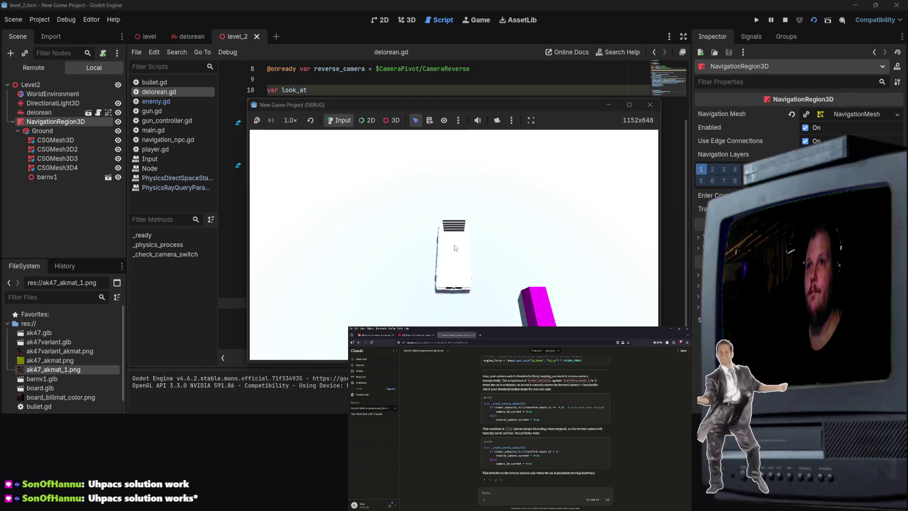
key("F8")
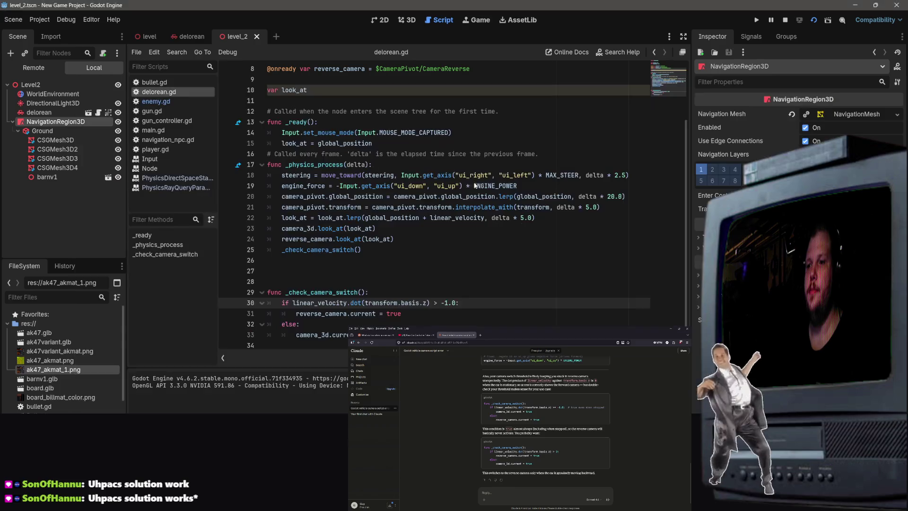
Delete the line 33 assignment and put camera_3d.current = true back on line 31.
left_click(497, 253)
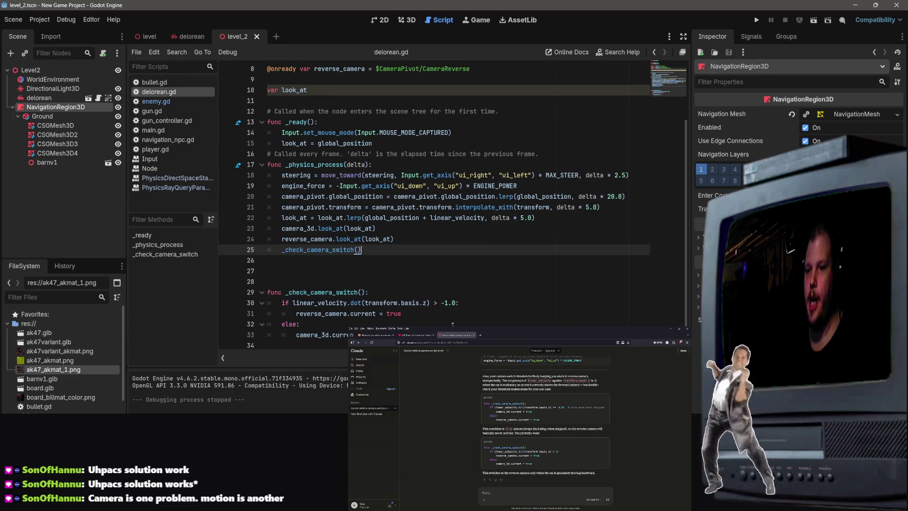
left_click(446, 302)
left_click(259, 335)
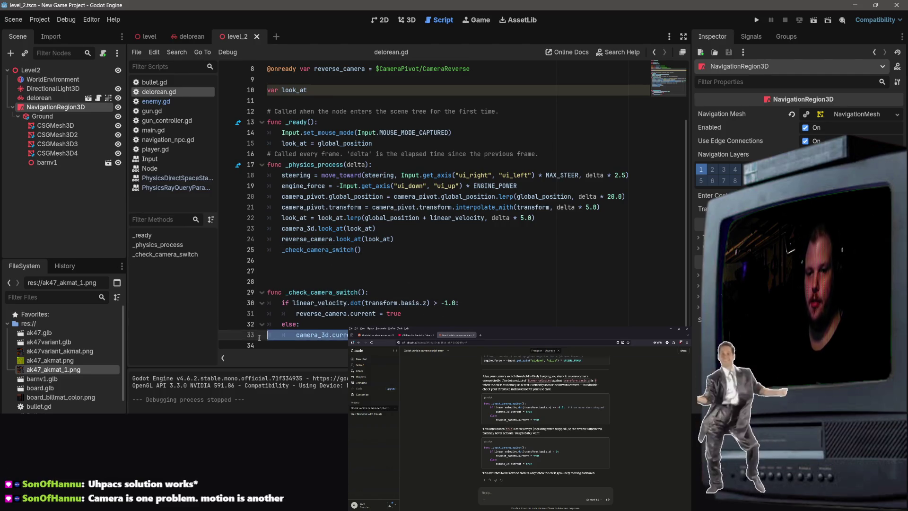
key("BackSpace")
left_click_drag(402, 310, 303, 313)
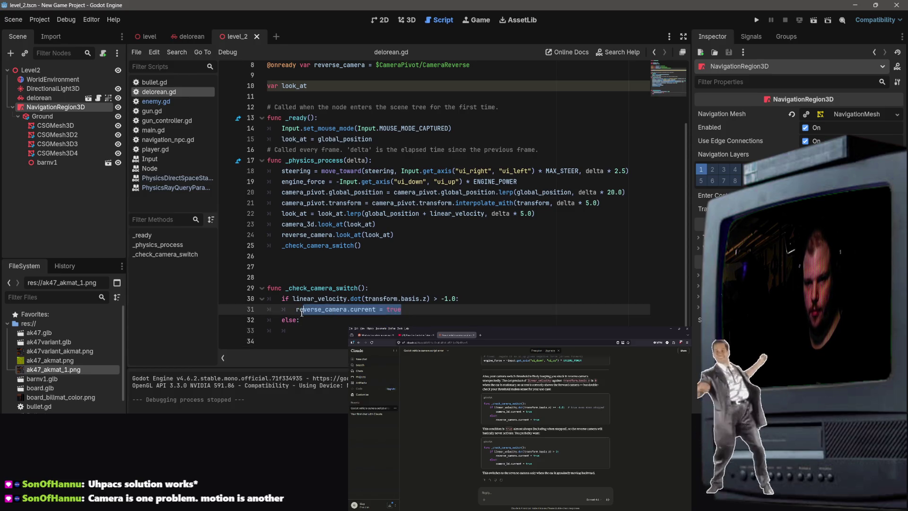
key("ctrl+v")
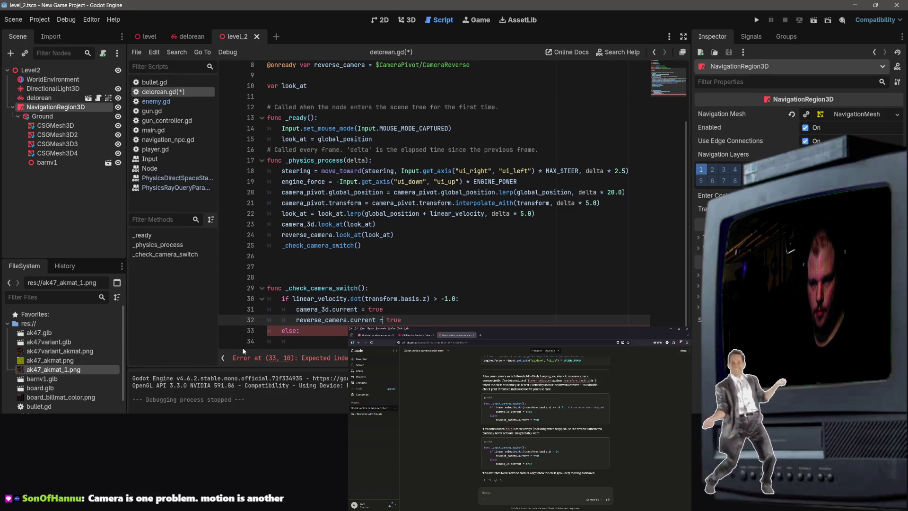
Paste reverse_camera.current = true under else, delete the duplicate on line 32, and save.
key("Down")
key("Down")
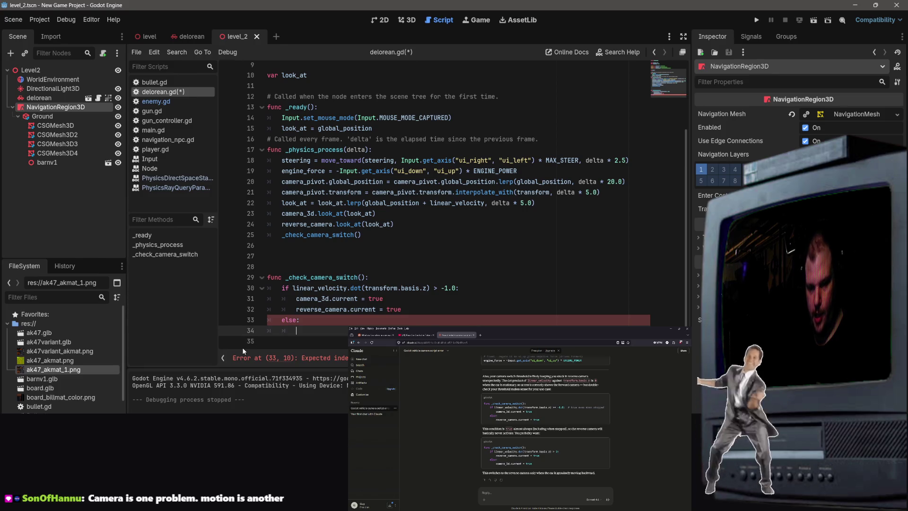
key("super")
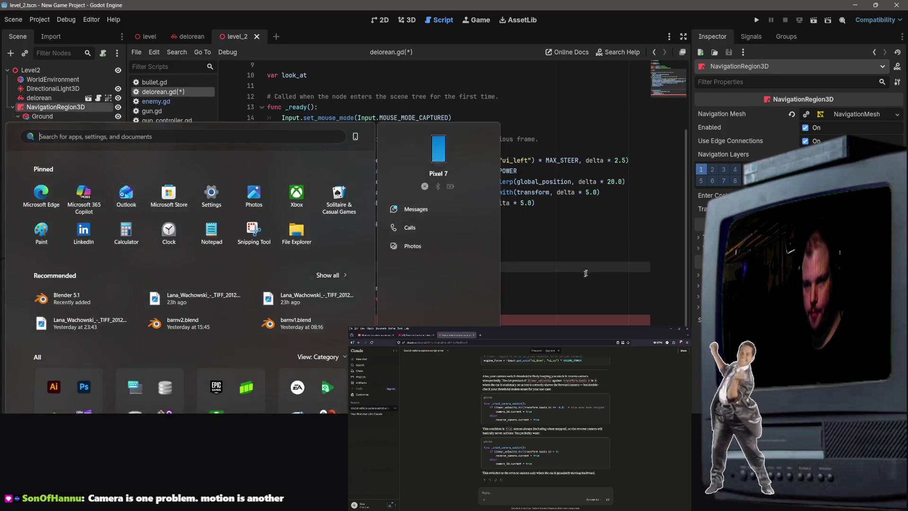
key("Escape")
key("super+v")
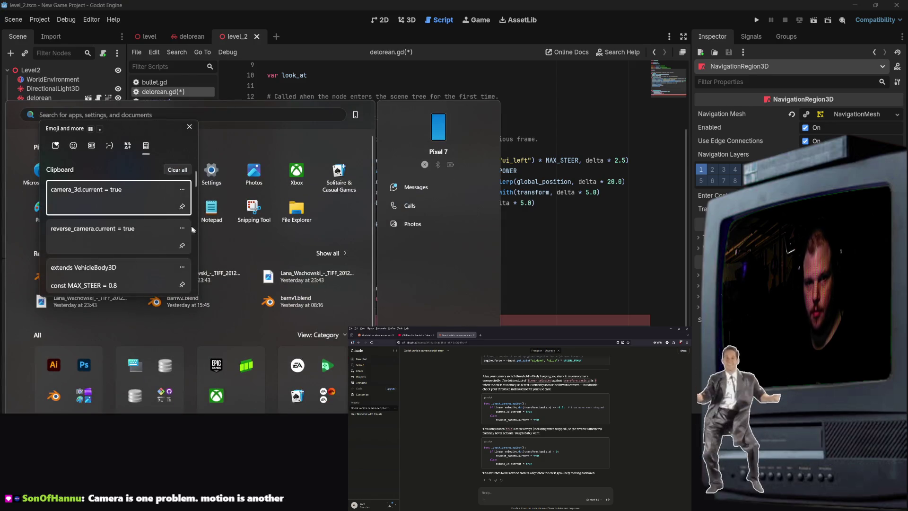
left_click(175, 232)
key("Escape")
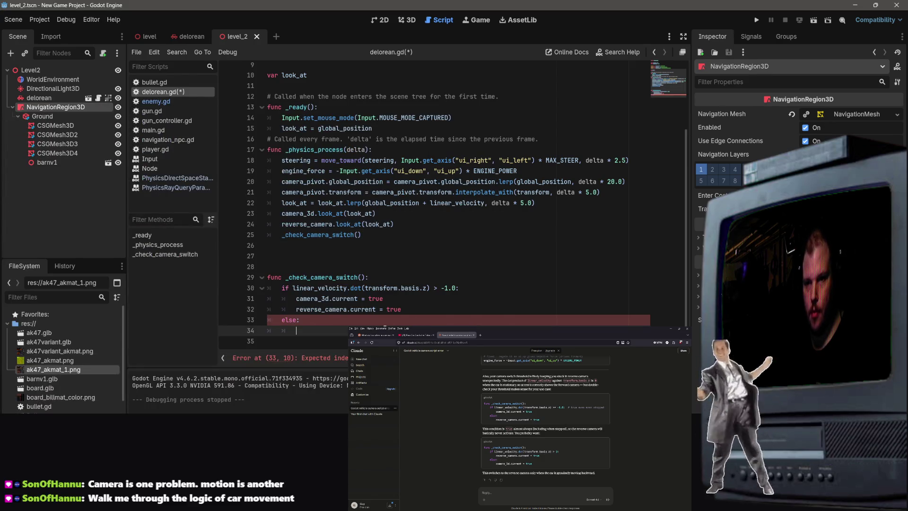
key("ctrl+v")
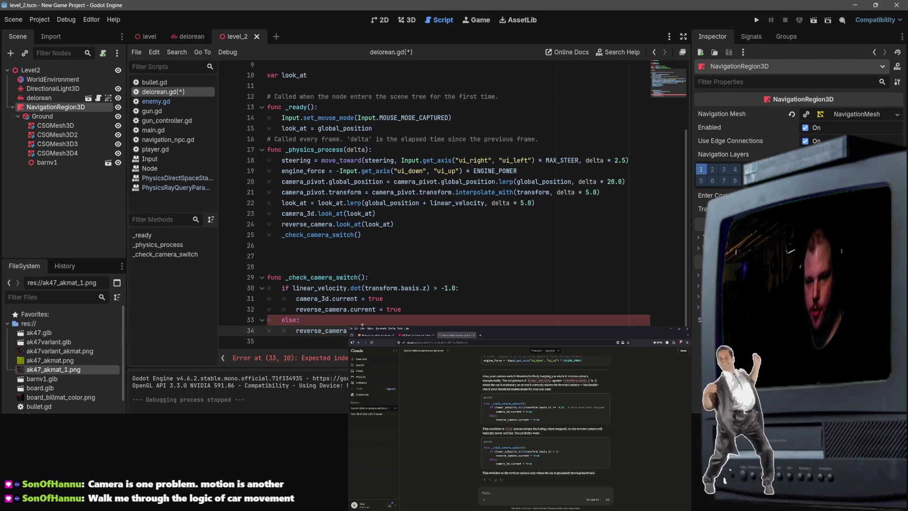
left_click_drag(416, 310, 296, 309)
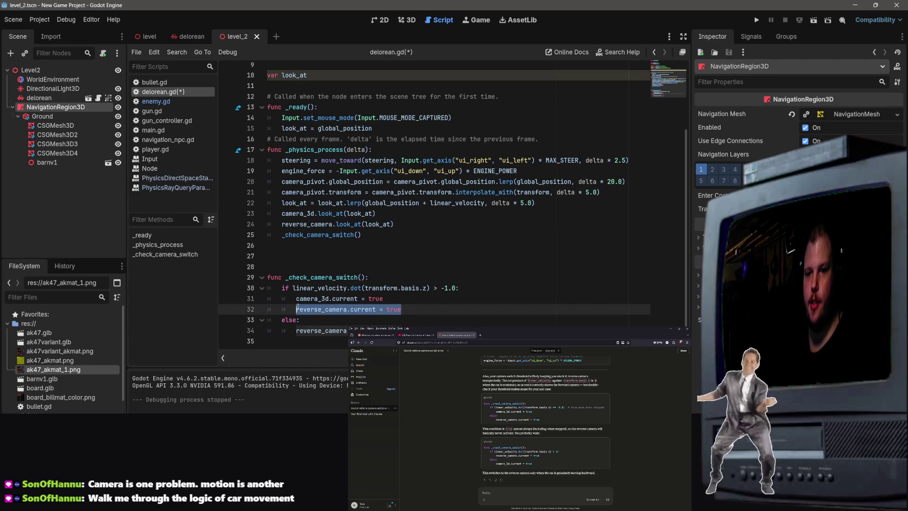
key("BackSpace")
key("BackSpace")
key("BackSpace")
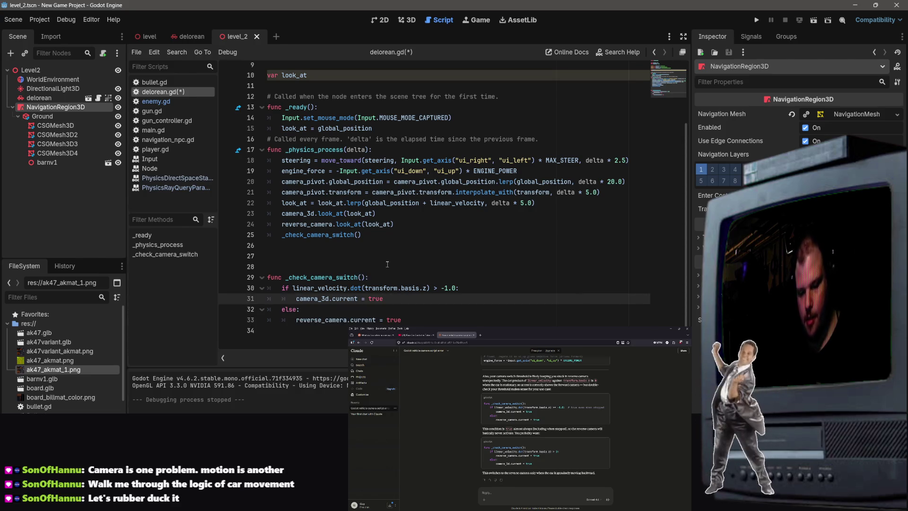
key("ctrl+s")
Test-run the scene to check the camera fix, then close the game.
left_click(558, 289)
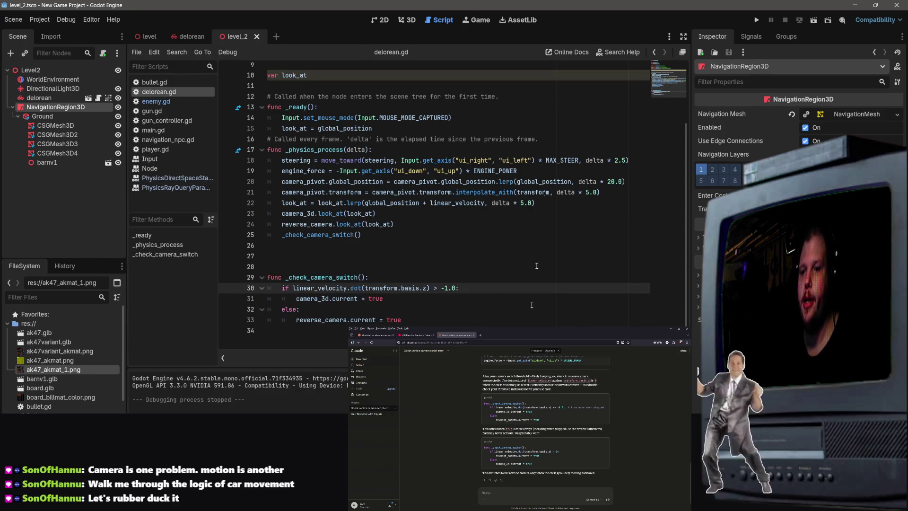
scroll(545, 204, "up", 3)
scroll(545, 204, "down", 2)
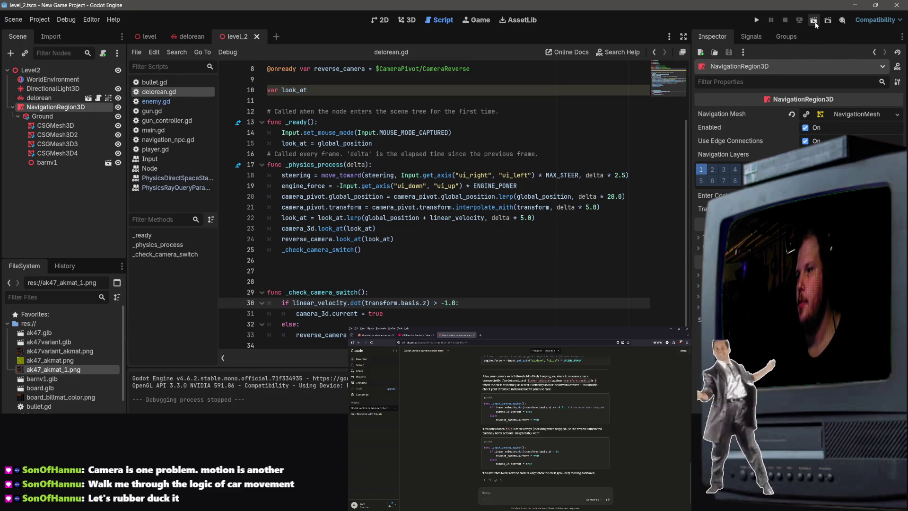
left_click(814, 21)
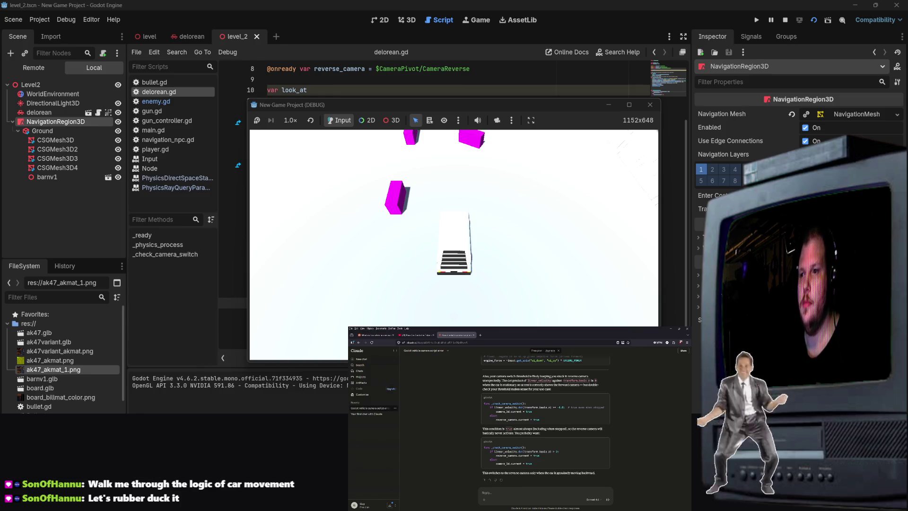
key("F8")
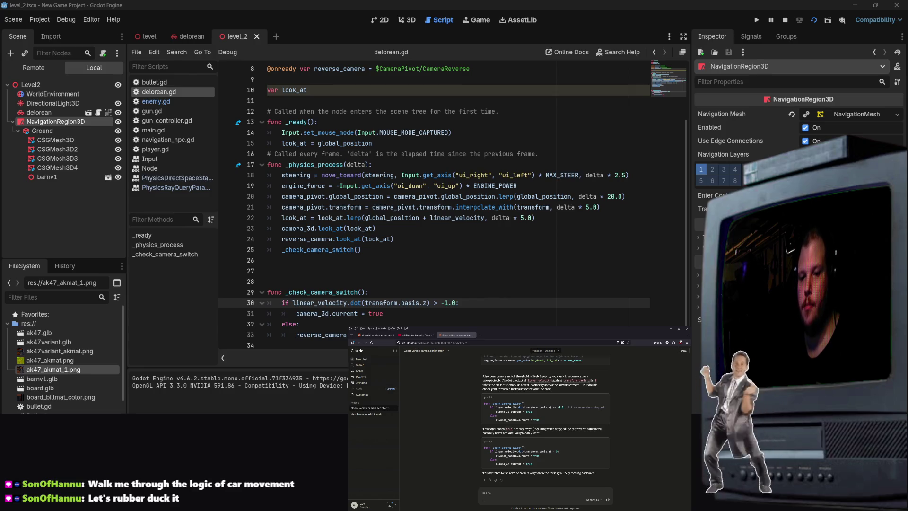
Stop the test run and remove a stray 'w' typed into the script.
key("F8")
left_click(520, 240)
type("w")
key("BackSpace")
left_click(500, 197)
scroll(431, 222, "up", 2)
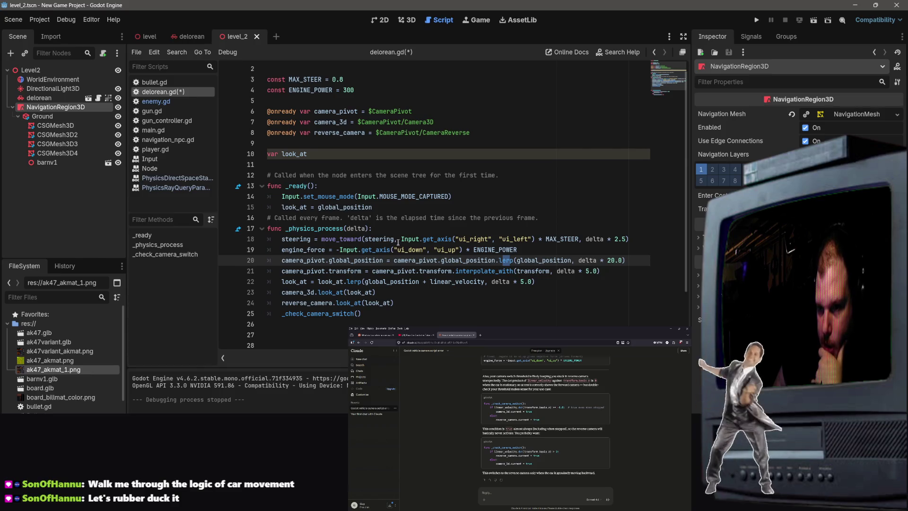
left_click(417, 239)
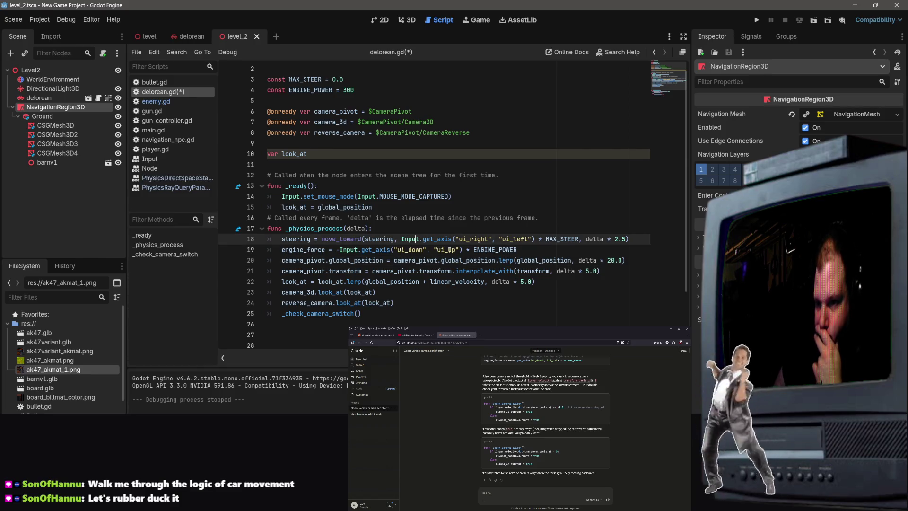
key("ctrl+Left")
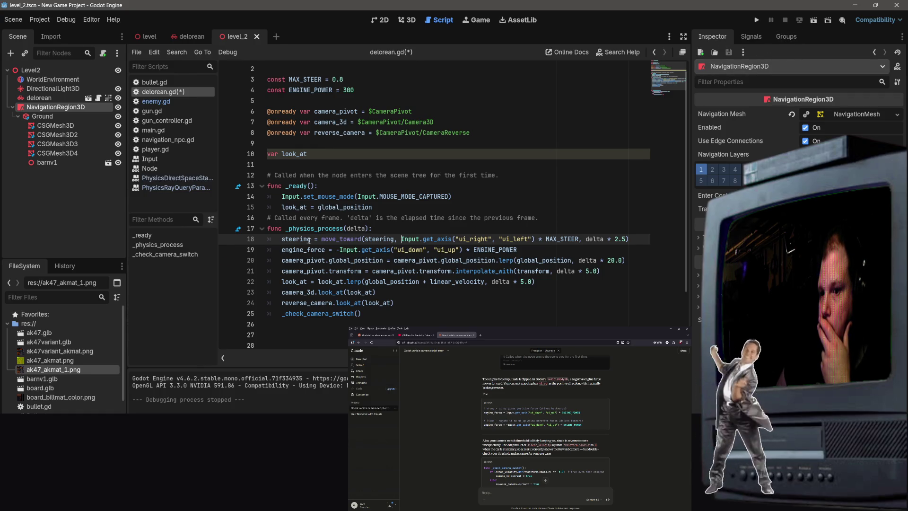
Delete the minus sign before Input on the engine_force line 19 and save delorean.gd.
left_click(339, 246)
key("BackSpace")
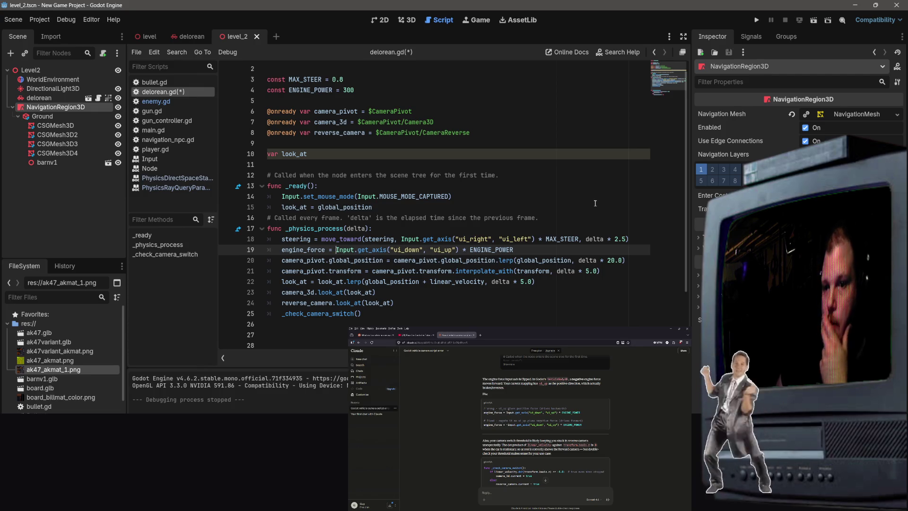
left_click(592, 175)
key("ctrl+s")
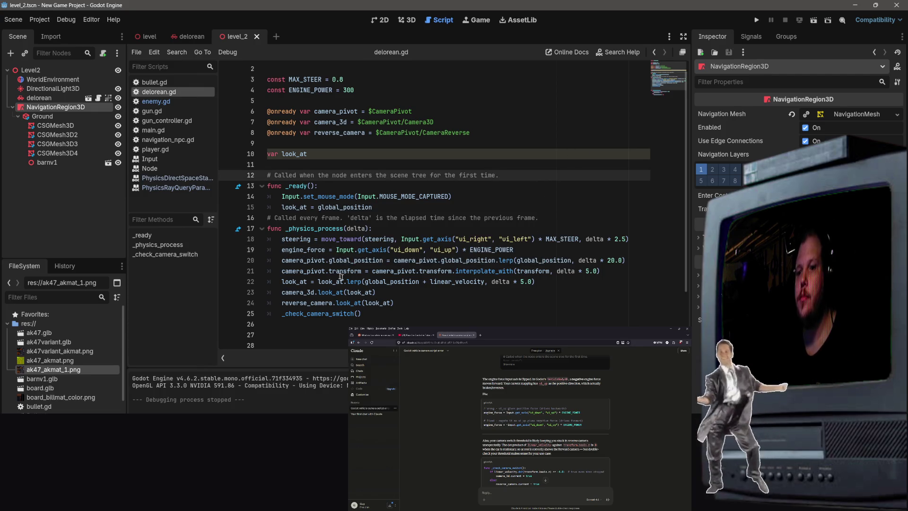
left_click(370, 250)
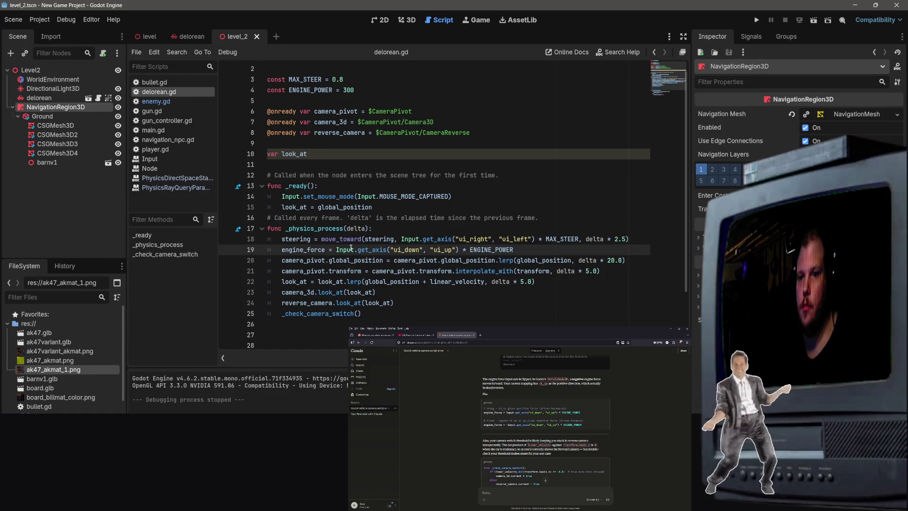
mouse_move(351, 248)
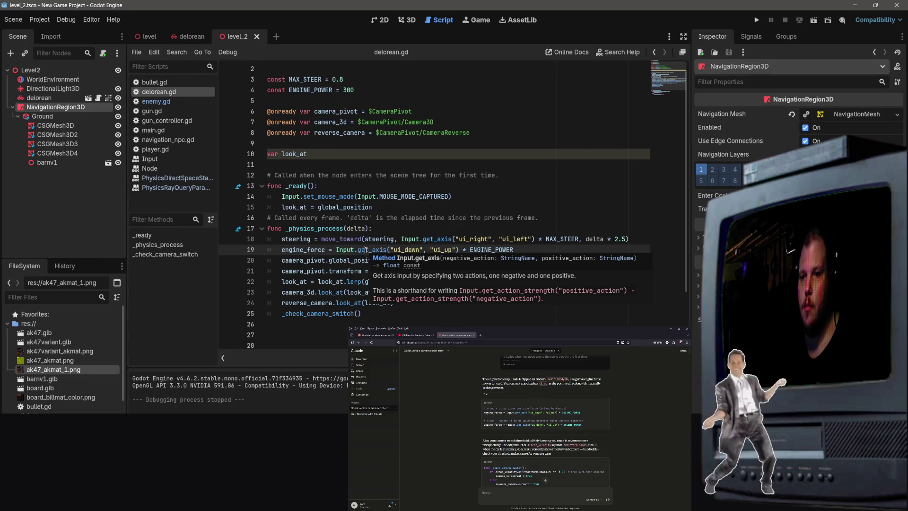
left_click(571, 164)
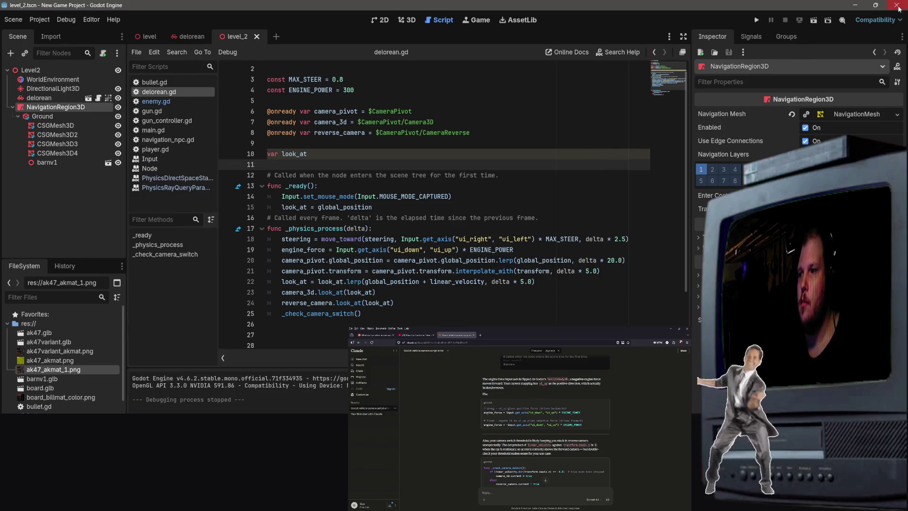
Test-drive the car with the throttle fix, then return to the Godot editor.
left_click(813, 22)
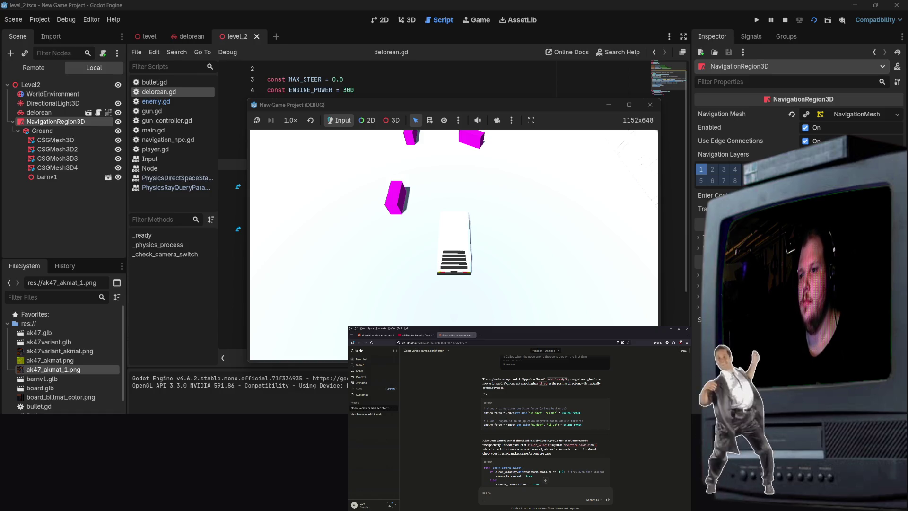
key("alt+Tab")
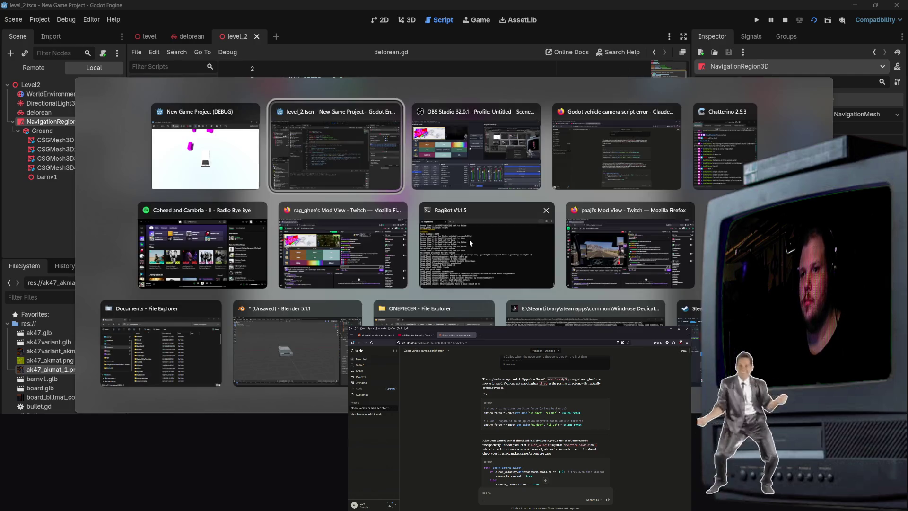
left_click(496, 206)
right_click(356, 109)
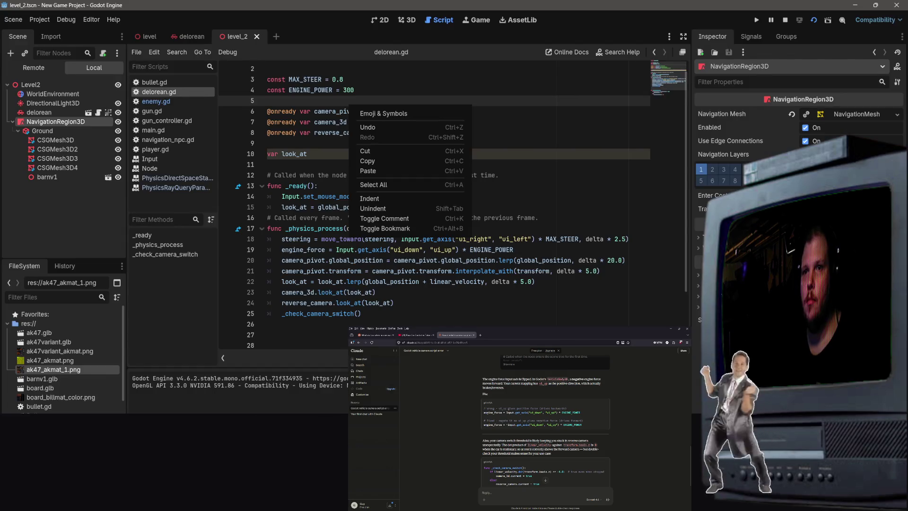
key("F8")
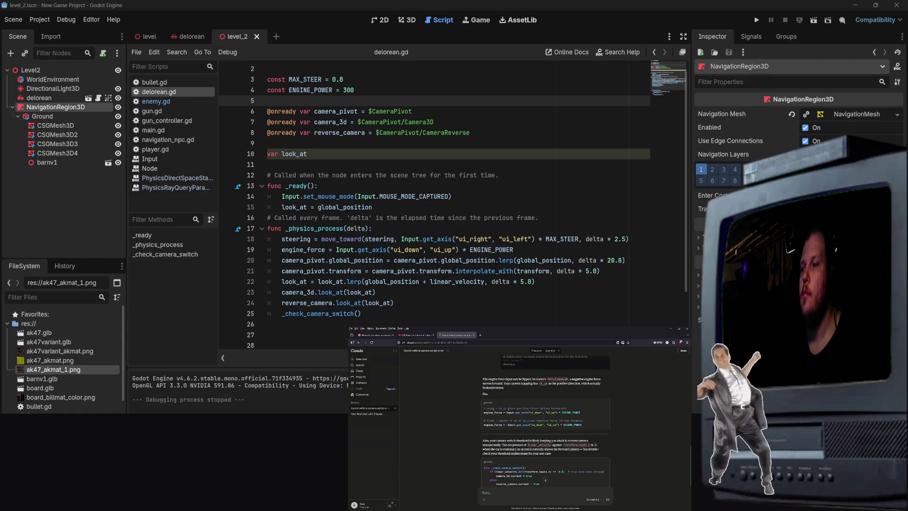
right_click(438, 166)
key("Escape")
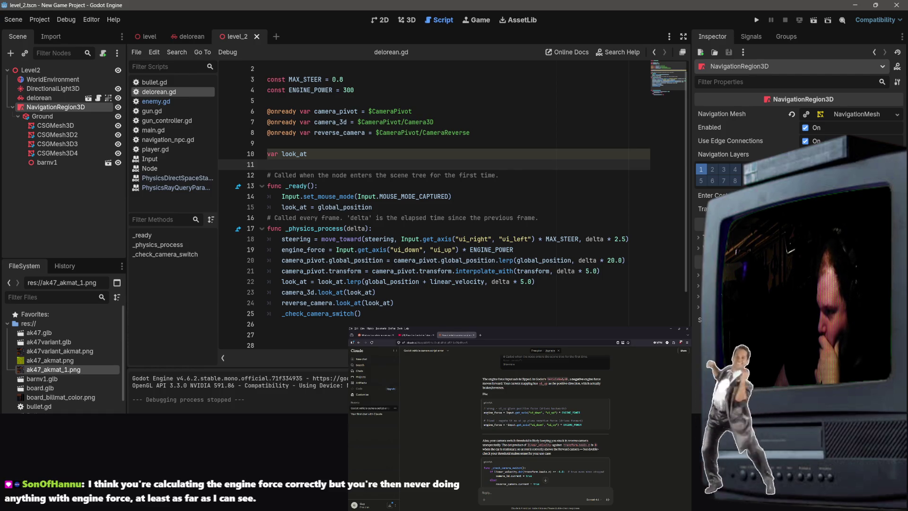
key("Up")
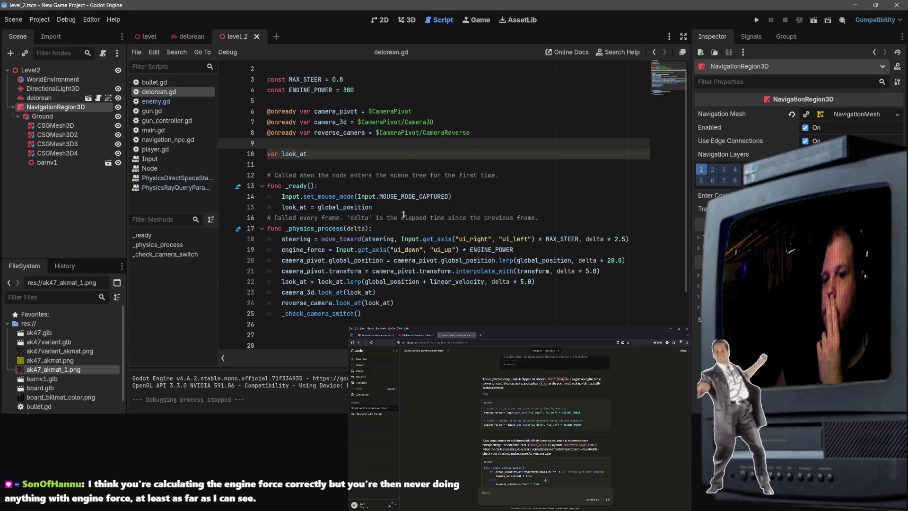
scroll(409, 206, "up", 1)
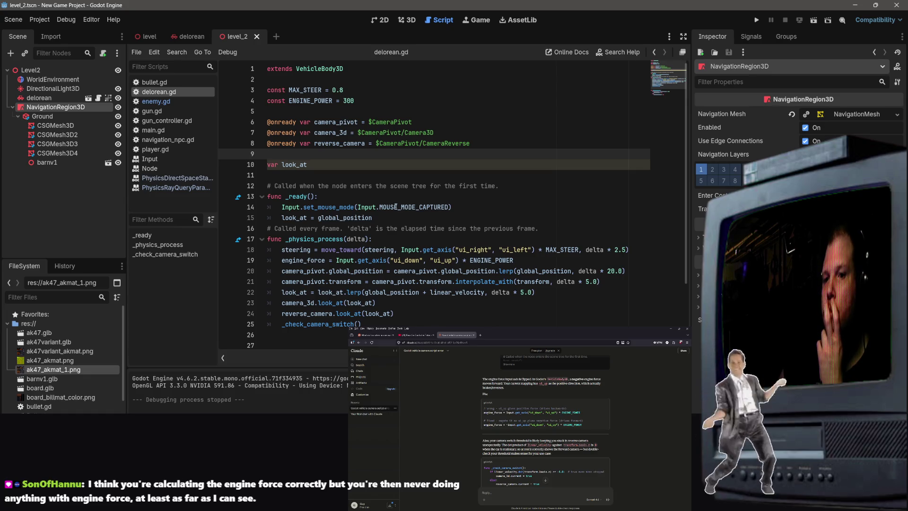
left_click_drag(282, 218, 318, 217)
right_click(327, 214)
key("Escape")
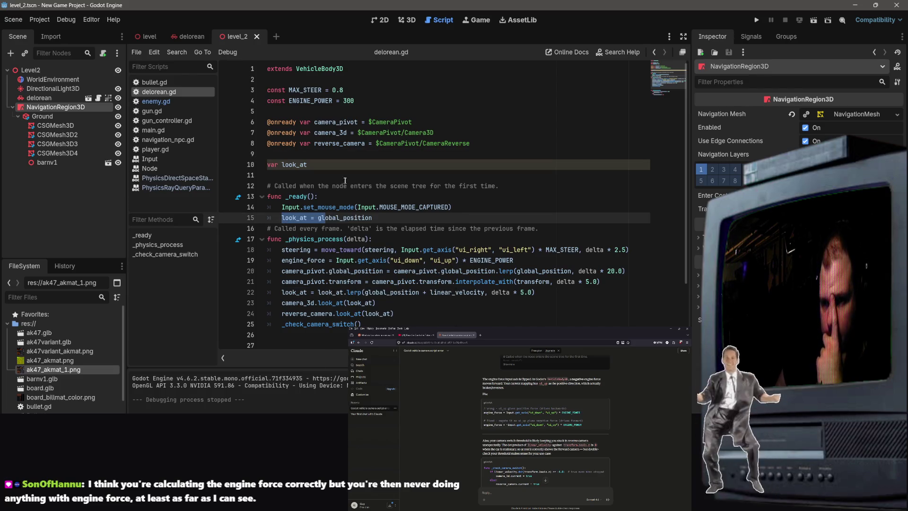
scroll(344, 182, "down", 3)
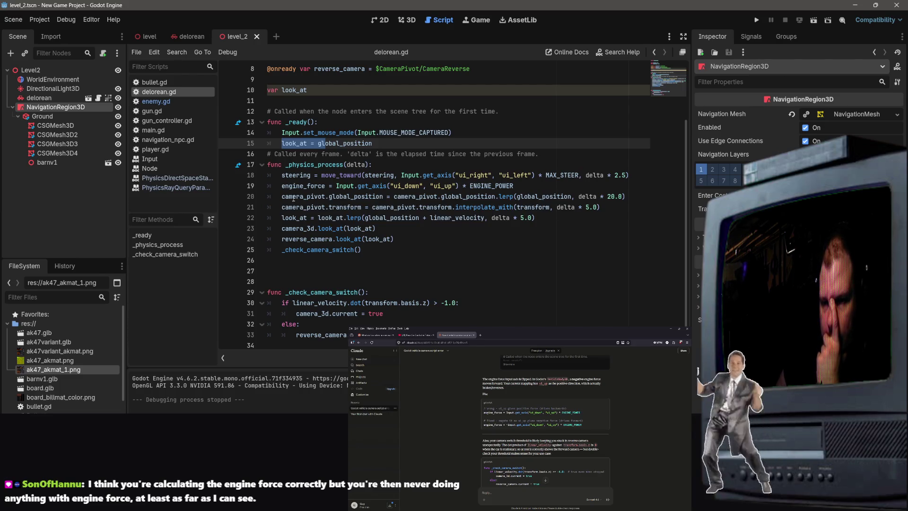
mouse_move(282, 186)
left_mouse_down()
mouse_move(348, 185)
mouse_move(365, 201)
left_mouse_up()
left_click(423, 274)
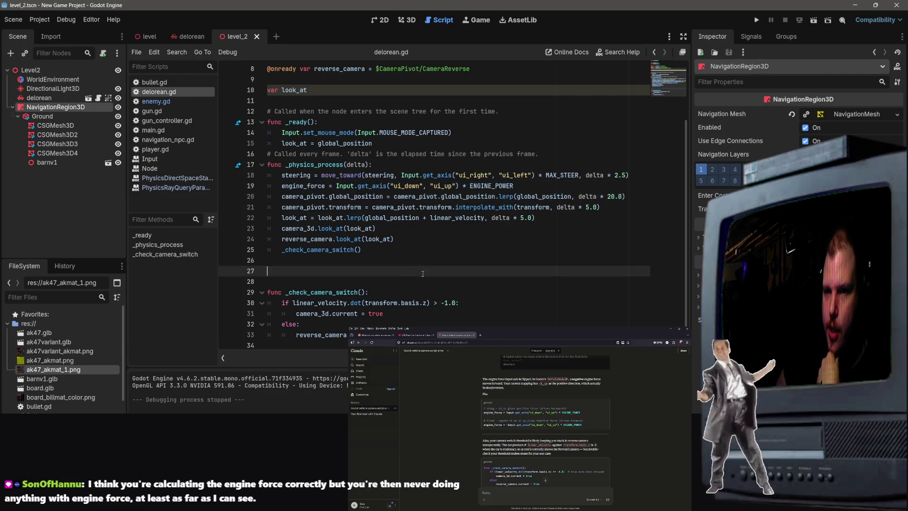
scroll(416, 276, "up", 3)
scroll(402, 290, "down", 3)
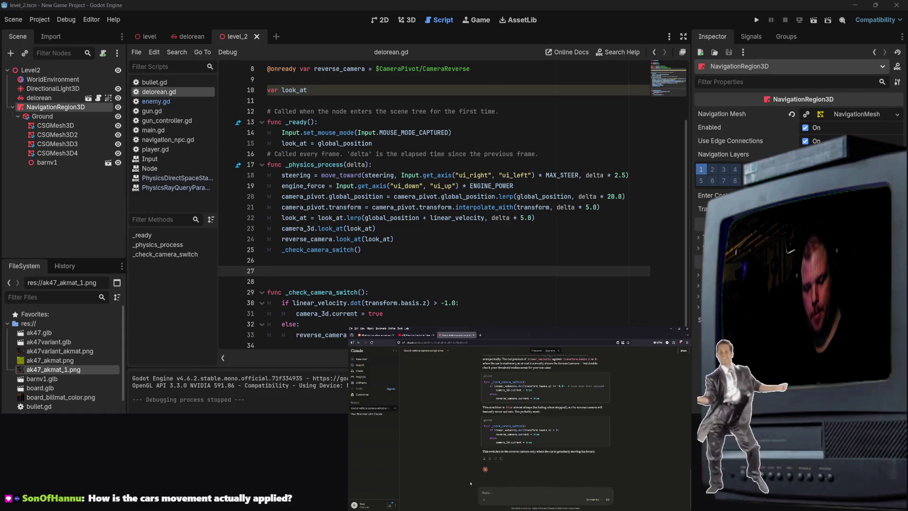
type("ca")
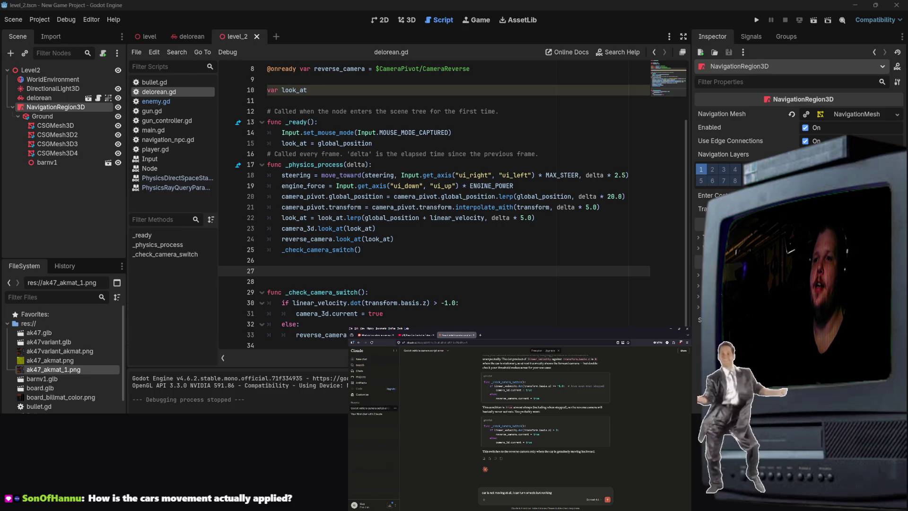
key("Return")
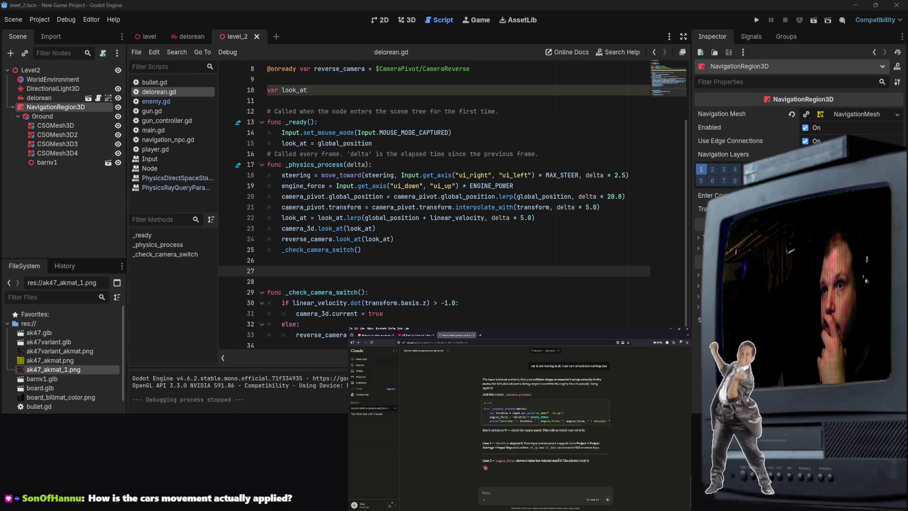
scroll(559, 462, "up", 1)
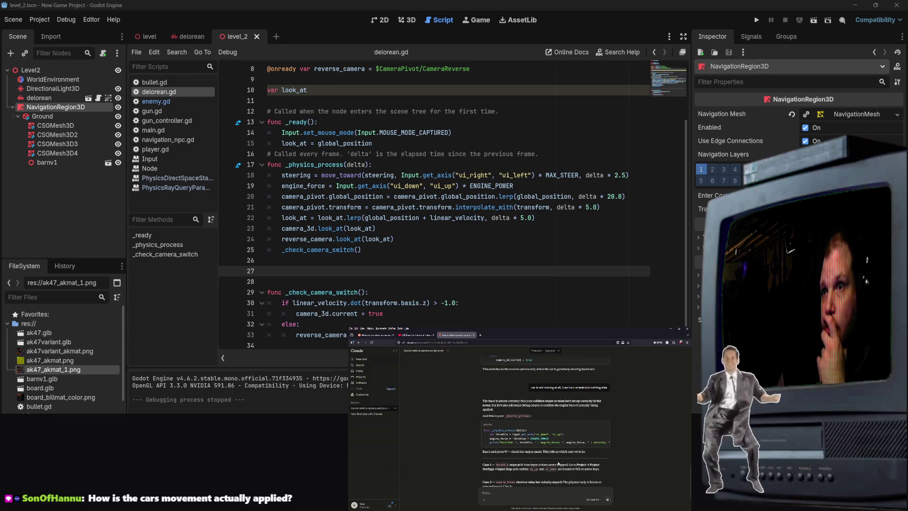
scroll(558, 464, "down", 2)
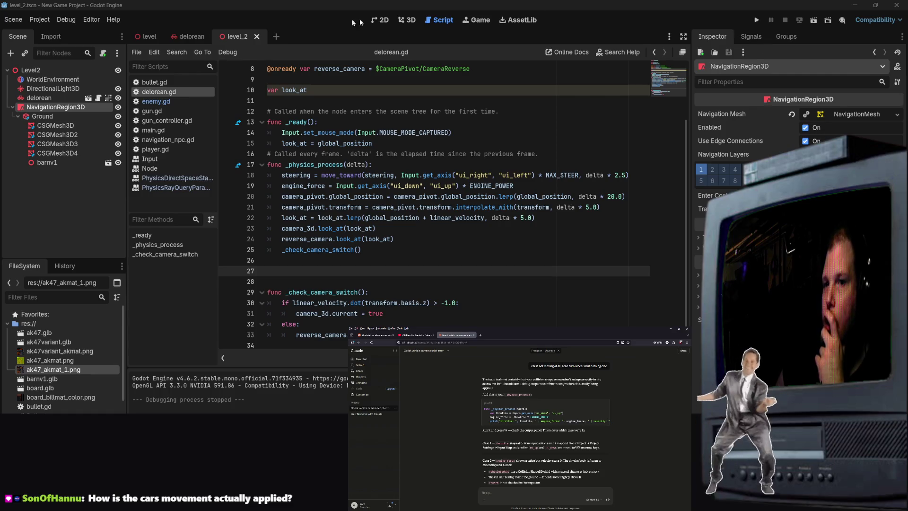
left_click(39, 19)
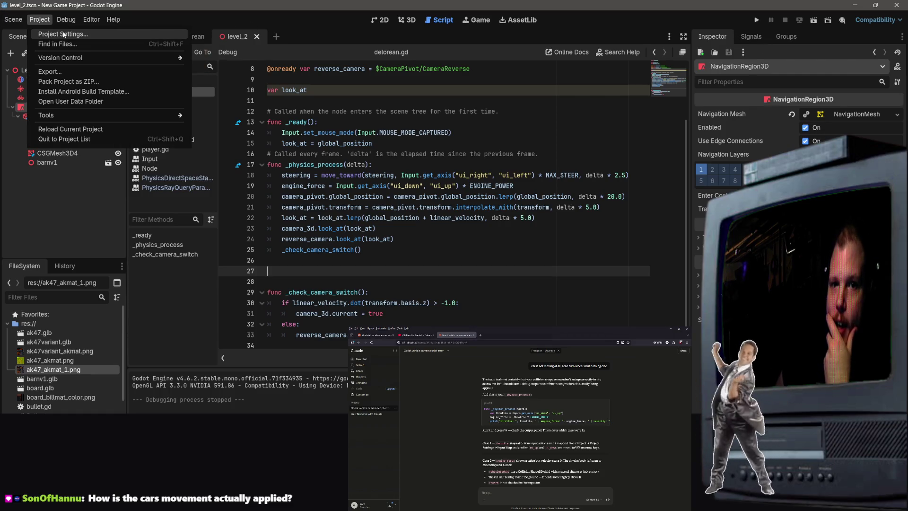
left_click(62, 34)
left_click(265, 112)
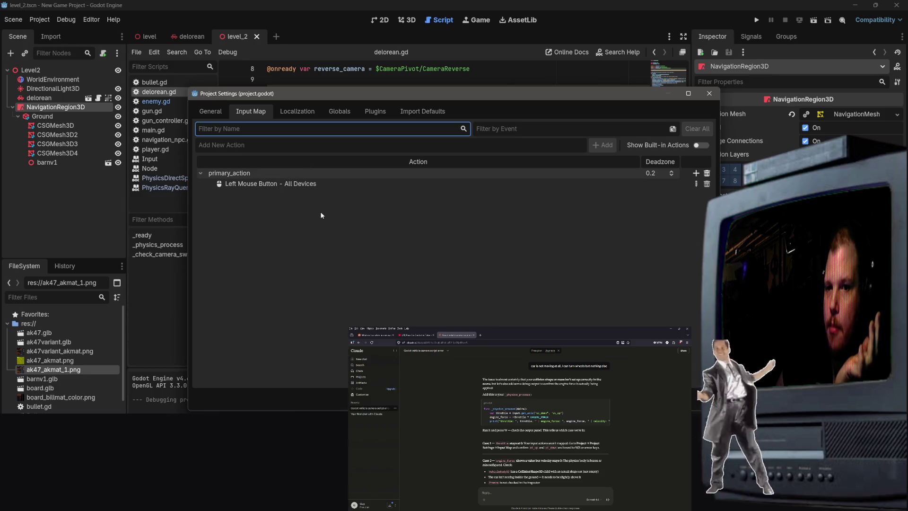
left_click(309, 146)
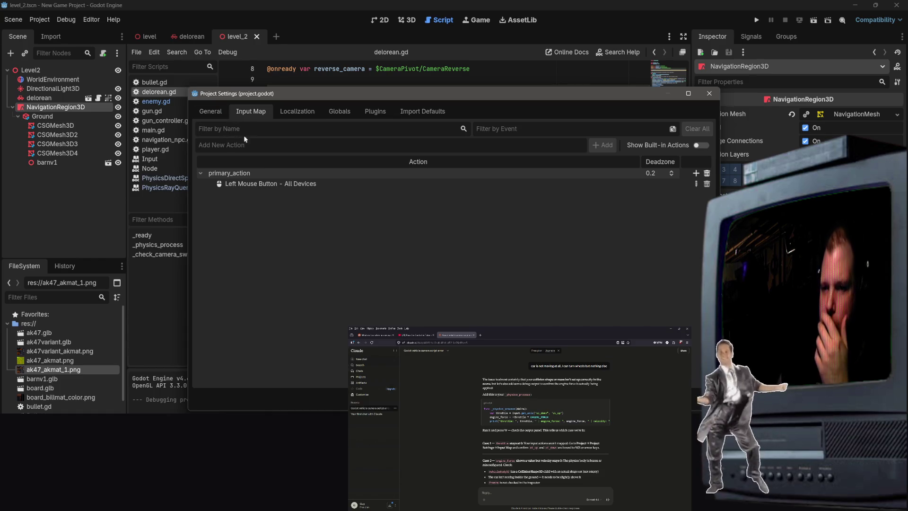
left_click(220, 112)
left_click(234, 113)
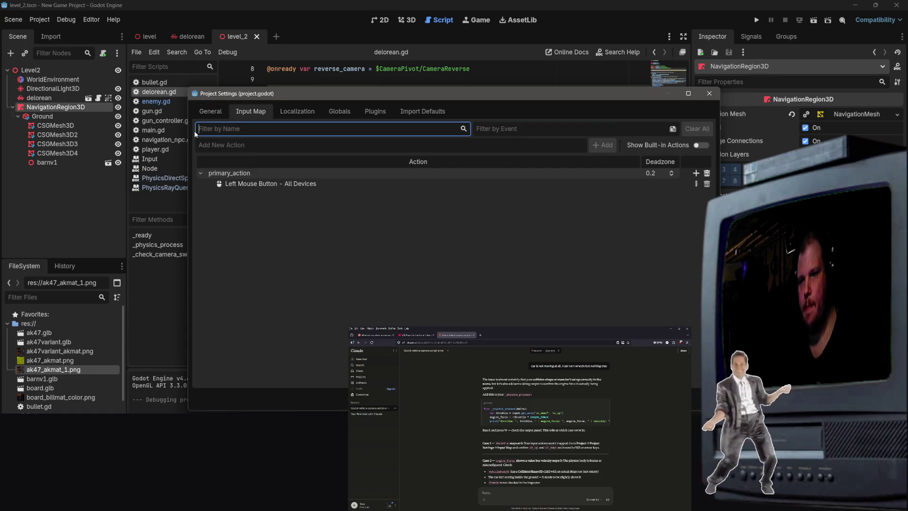
type("ui_up")
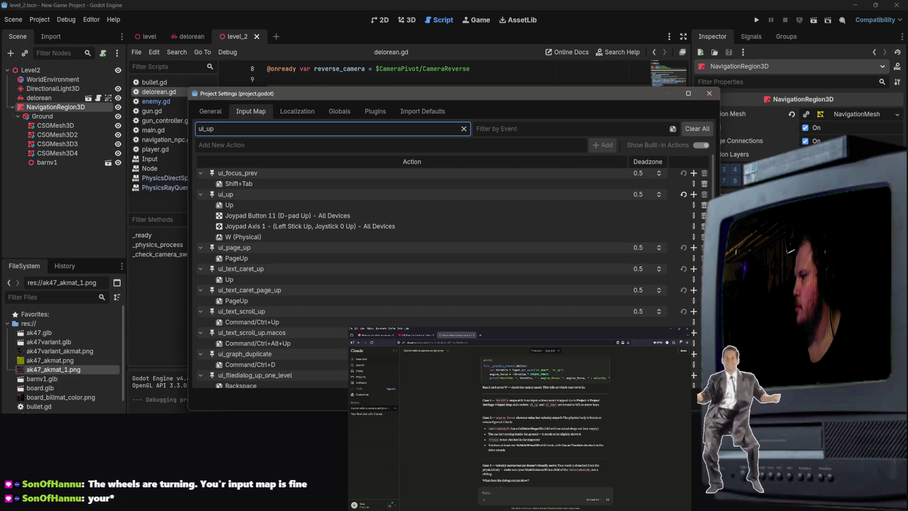
left_click(707, 94)
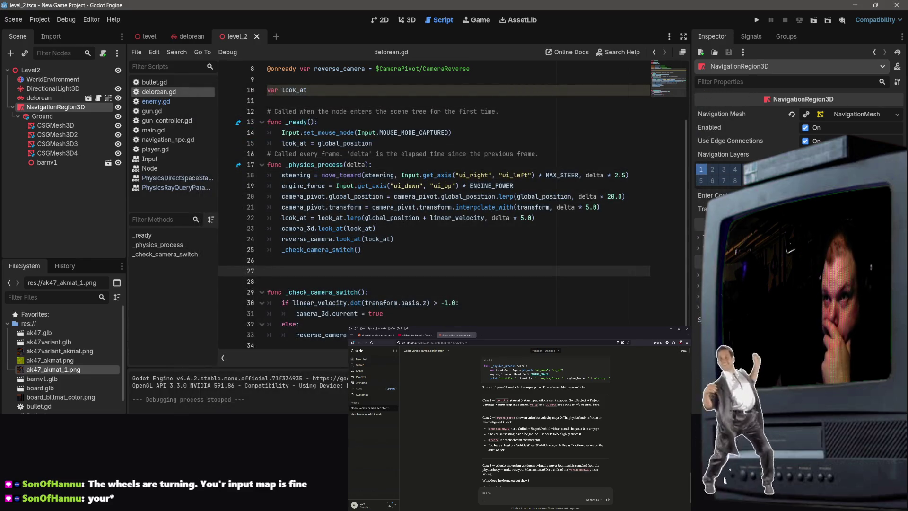
Open the delorean scene, select its CollisionShape3D, and view the car in 3D.
scroll(543, 426, "up", 2)
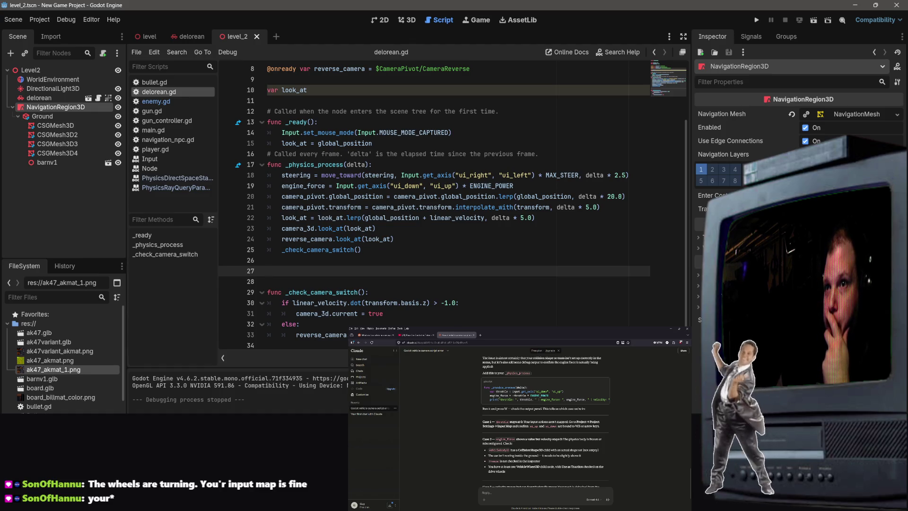
left_click(522, 460)
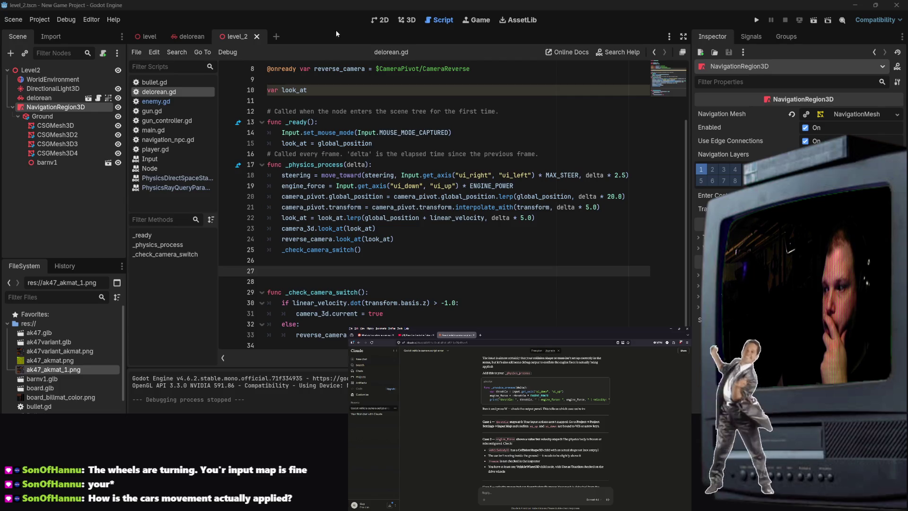
left_click(372, 207)
scroll(387, 219, "up", 3)
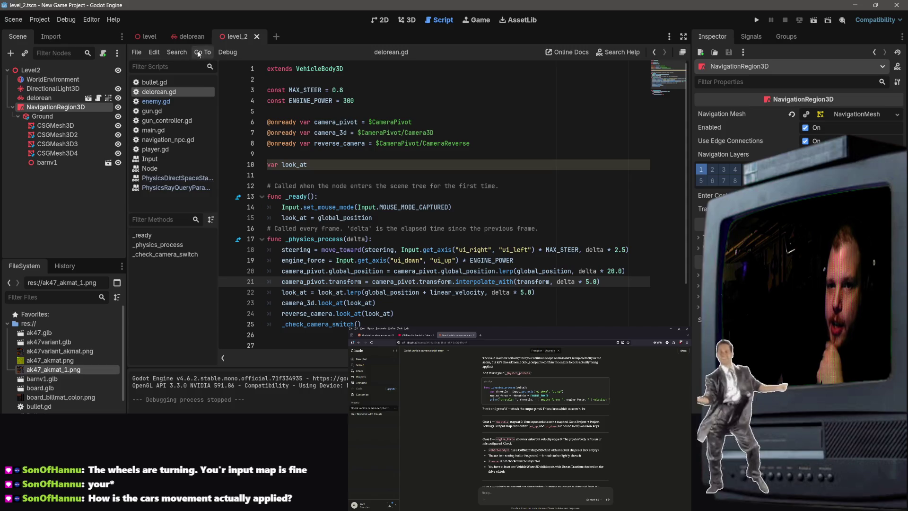
left_click(186, 39)
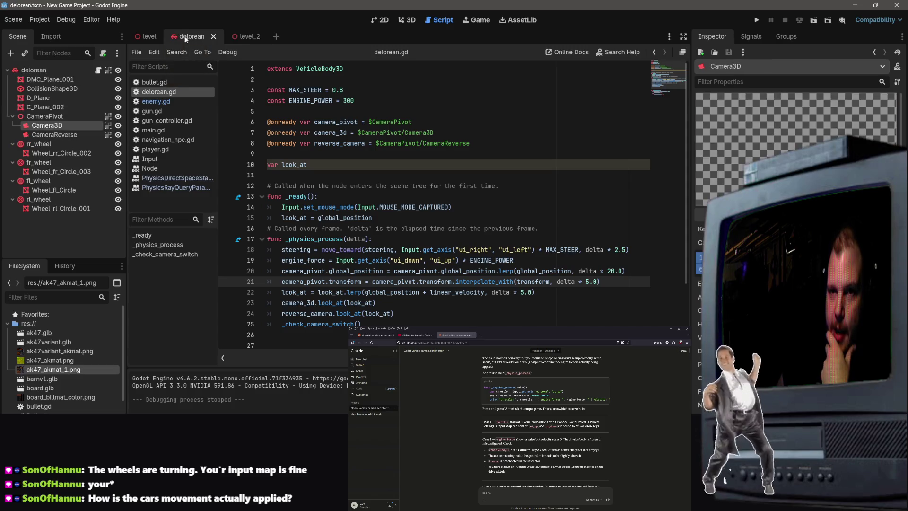
left_click(37, 71)
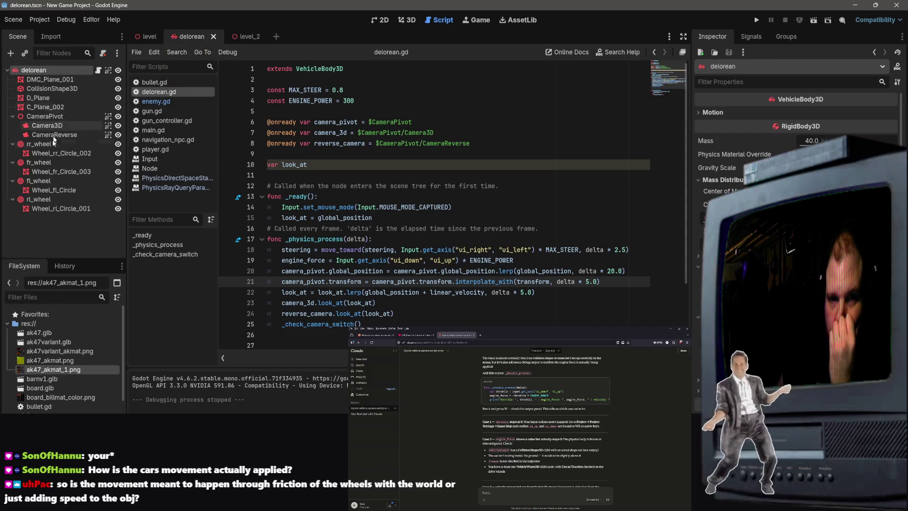
left_click(65, 89)
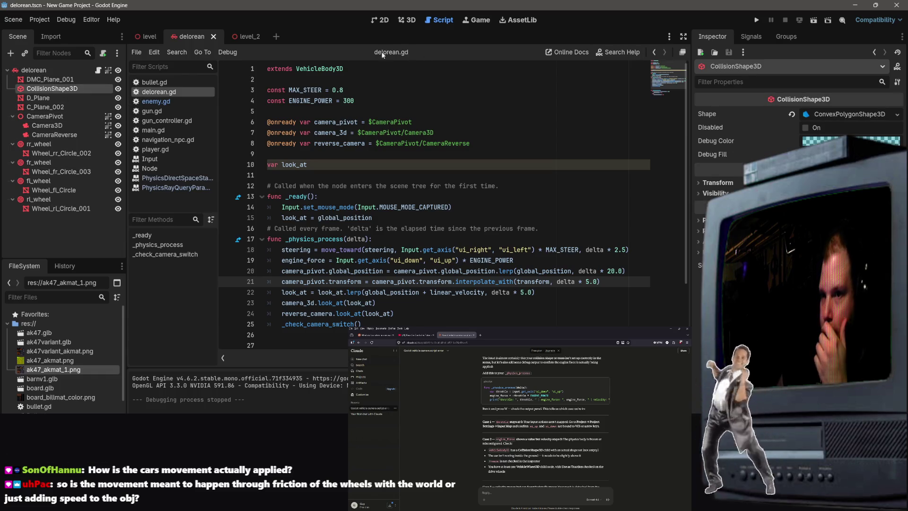
left_click(414, 21)
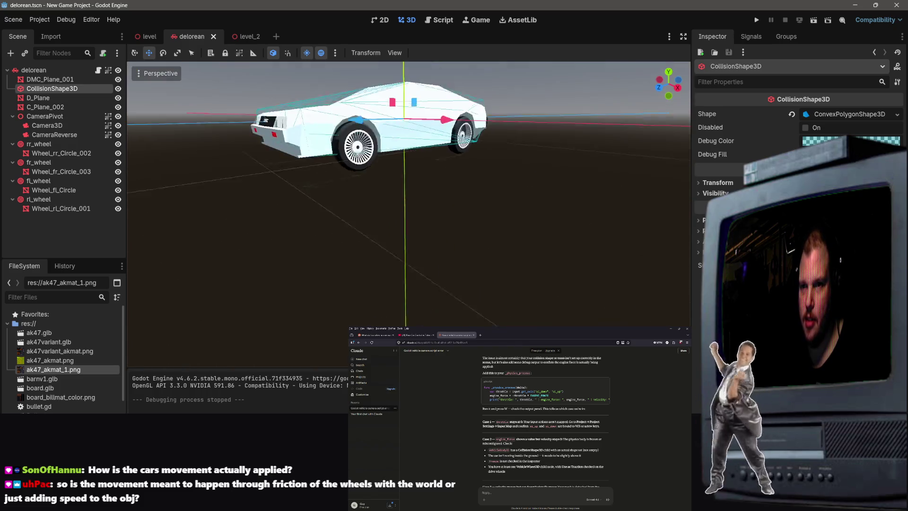
Delete the CollisionShape3D, frame the car, then undo the deletion.
left_click_drag(254, 154, 254, 154)
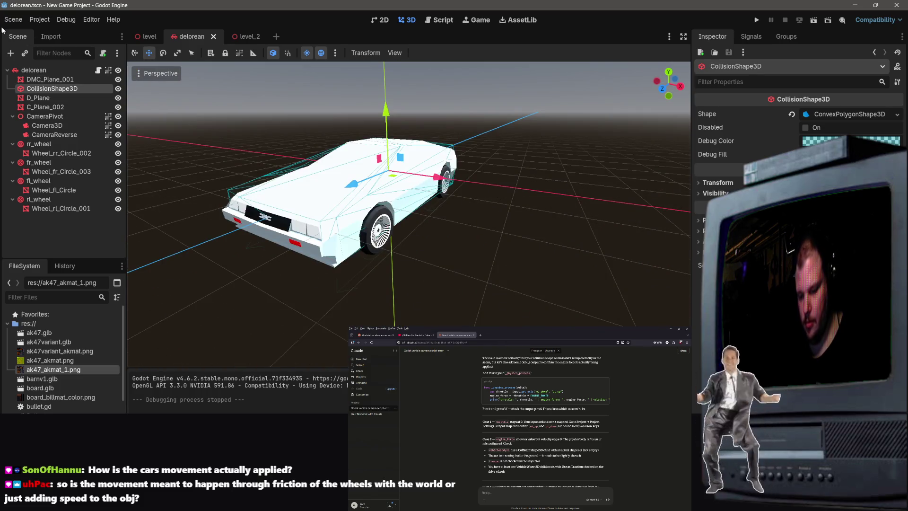
key("Delete")
left_click(429, 261)
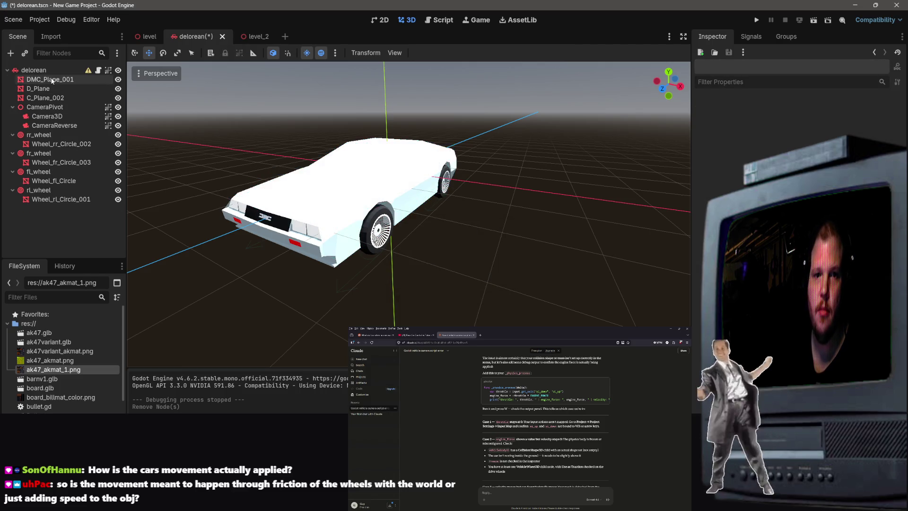
right_click(56, 85)
left_click(33, 70)
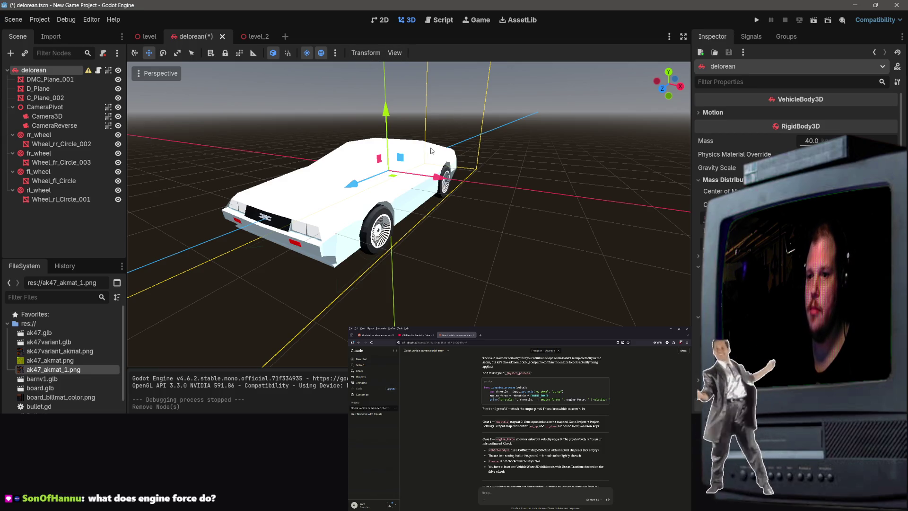
scroll(431, 150, "up", 5)
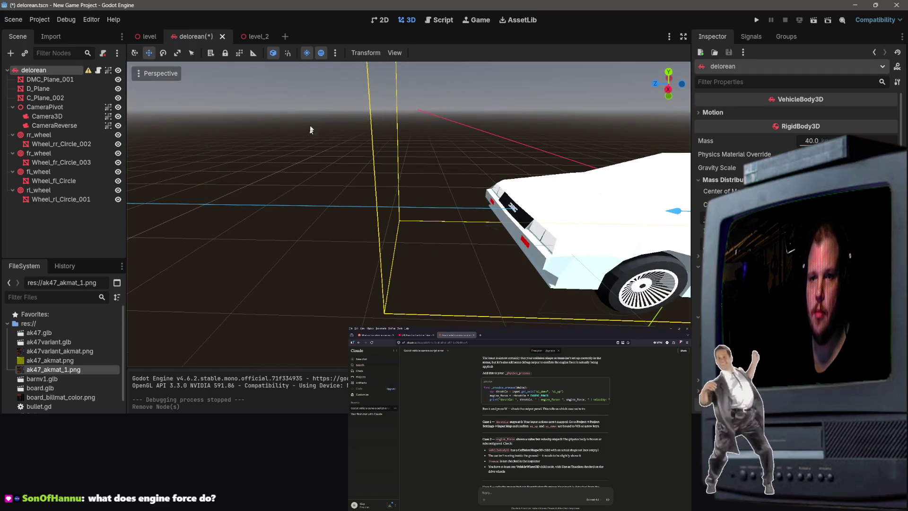
key("f")
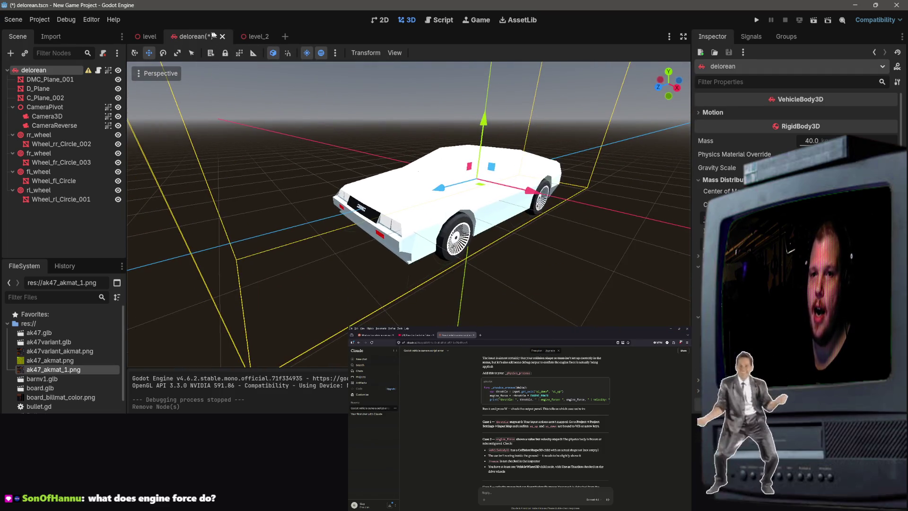
key("ctrl+z")
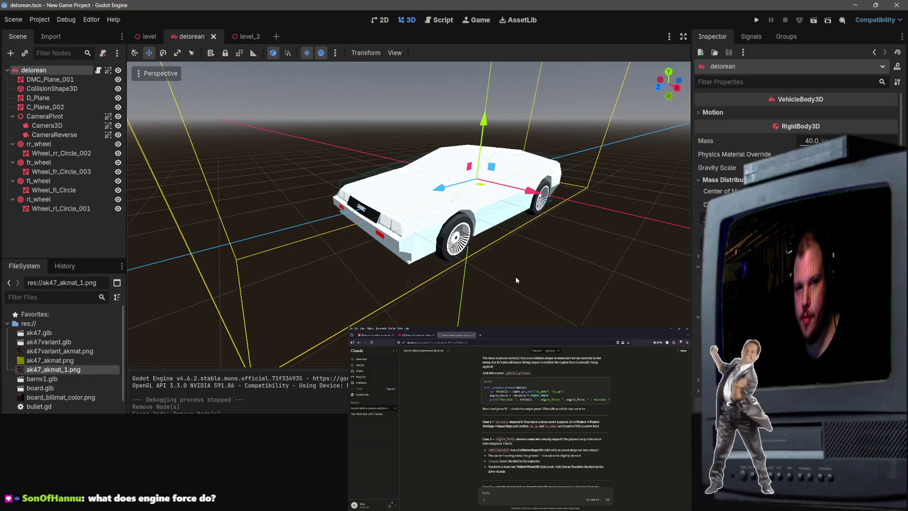
Delete the CollisionShape3D again and select the DMC_Plane_001 body mesh.
left_click(45, 80)
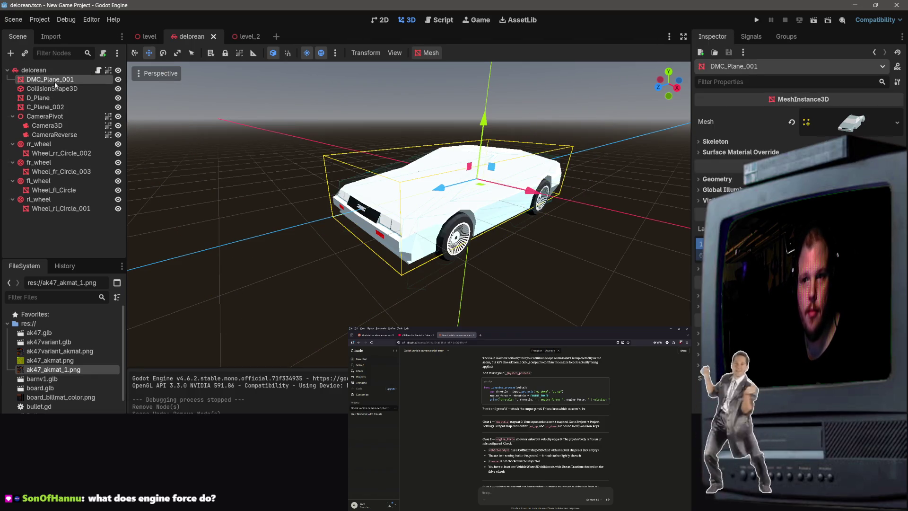
left_click(60, 90)
key("Delete")
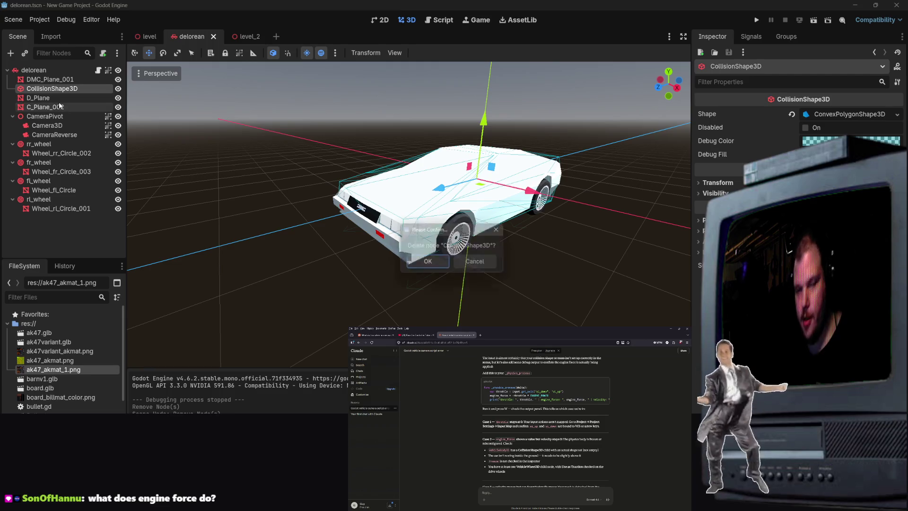
key("Return")
left_click(62, 79)
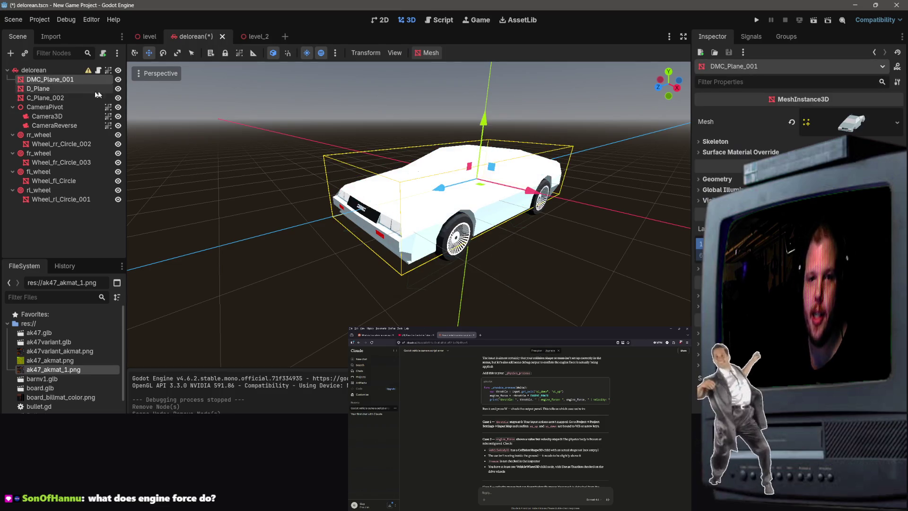
left_click(429, 54)
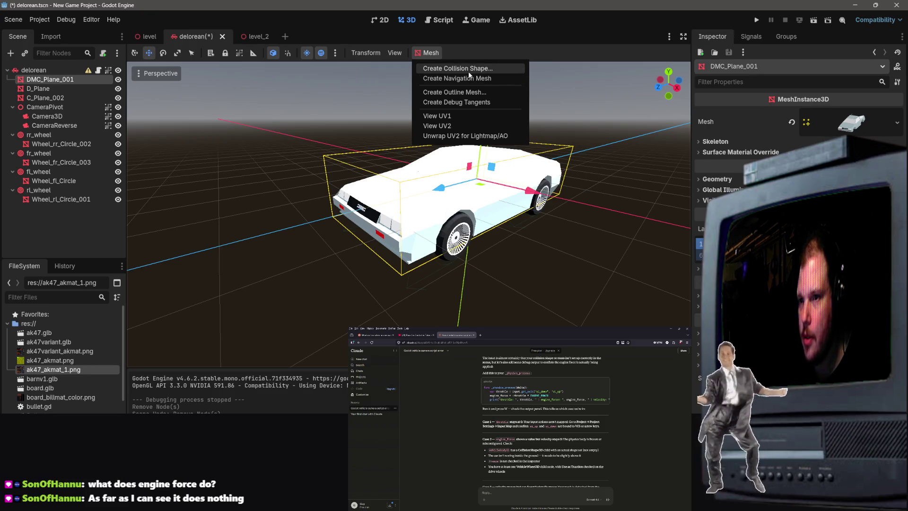
Generate a Single Convex sibling collision shape from DMC_Plane_001 and save the scene.
left_click(472, 70)
left_click(444, 253)
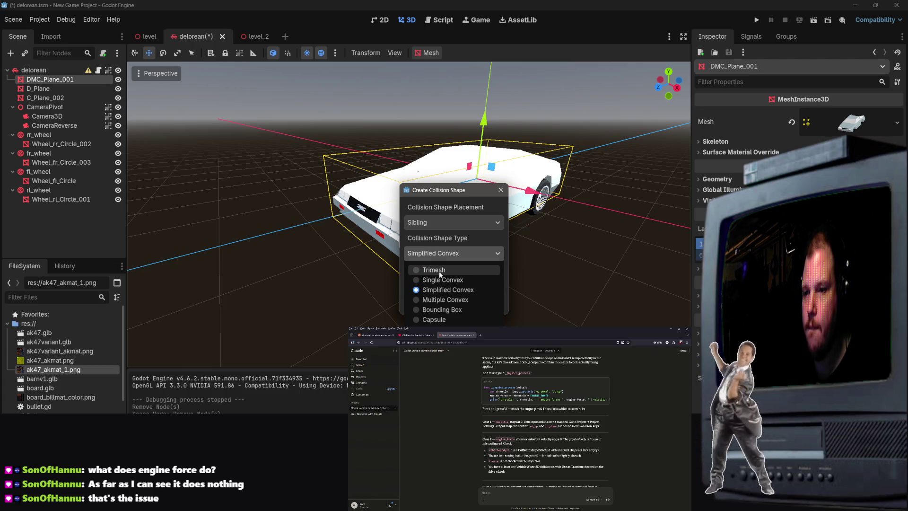
left_click(443, 281)
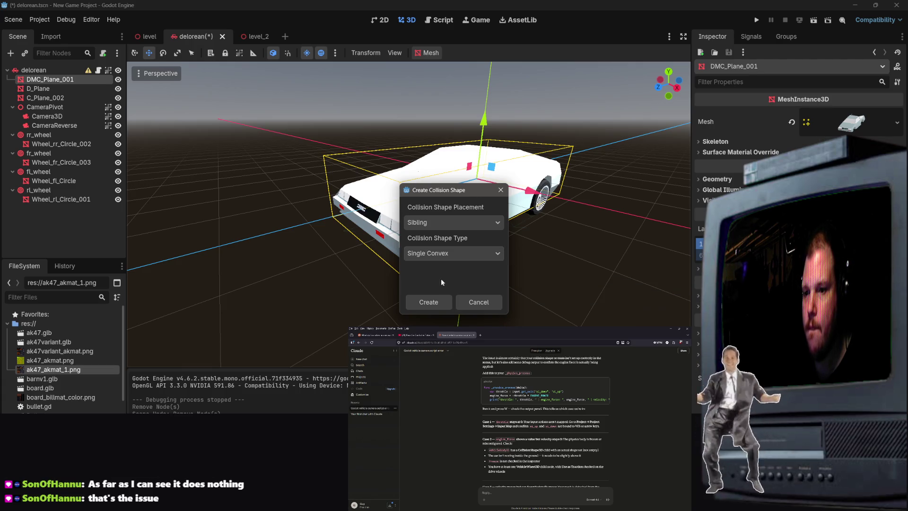
left_click(437, 303)
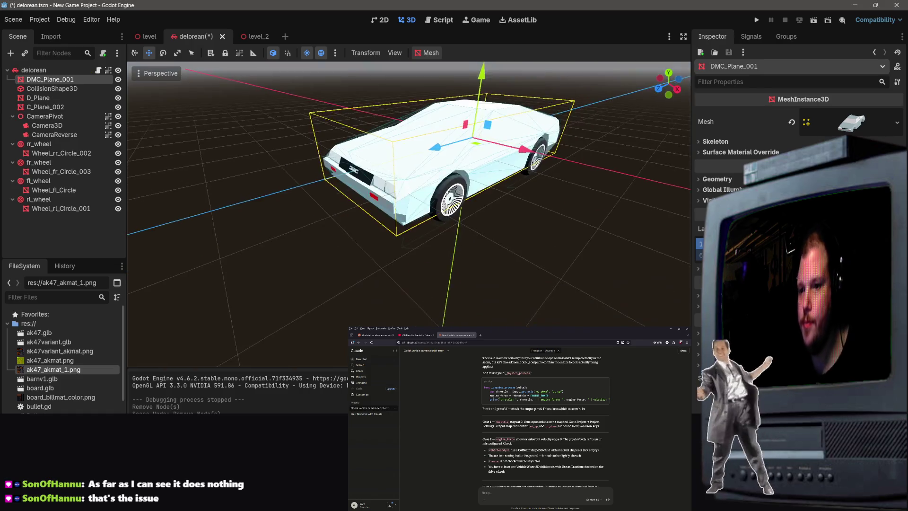
scroll(409, 194, "up", 5)
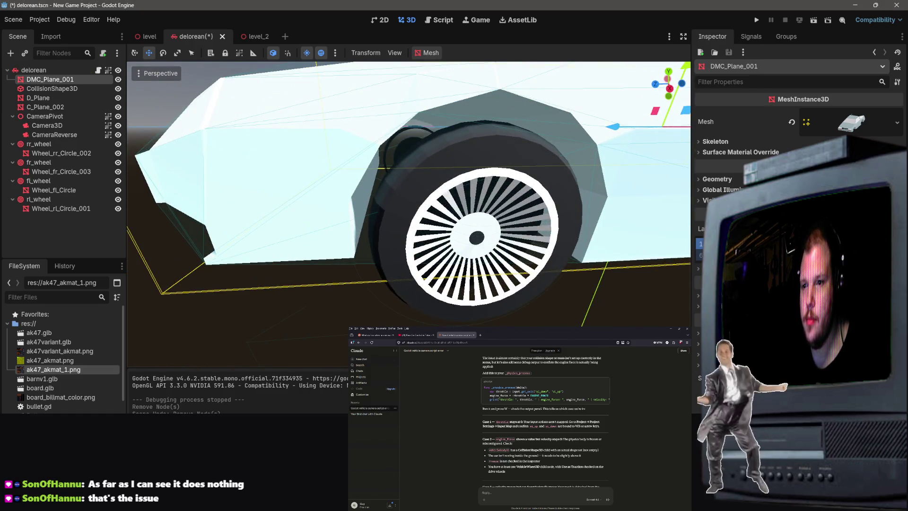
scroll(408, 194, "down", 5)
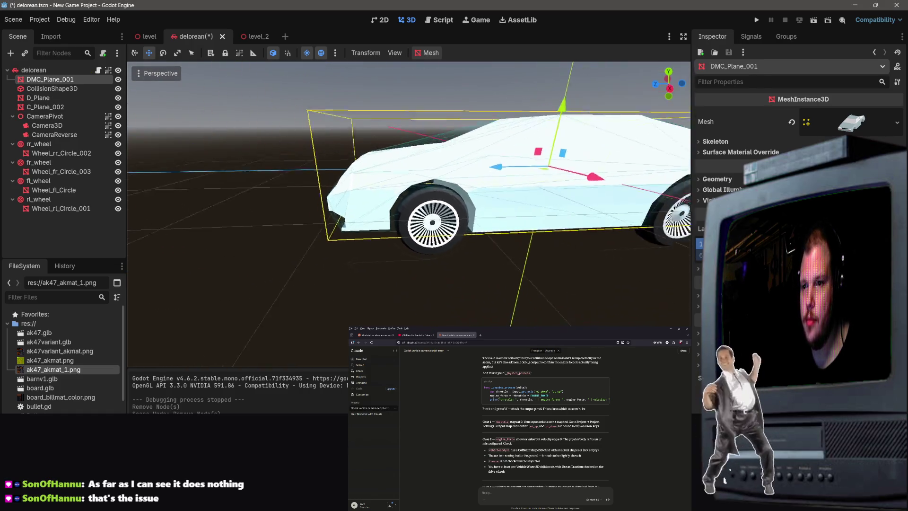
key("ctrl+s")
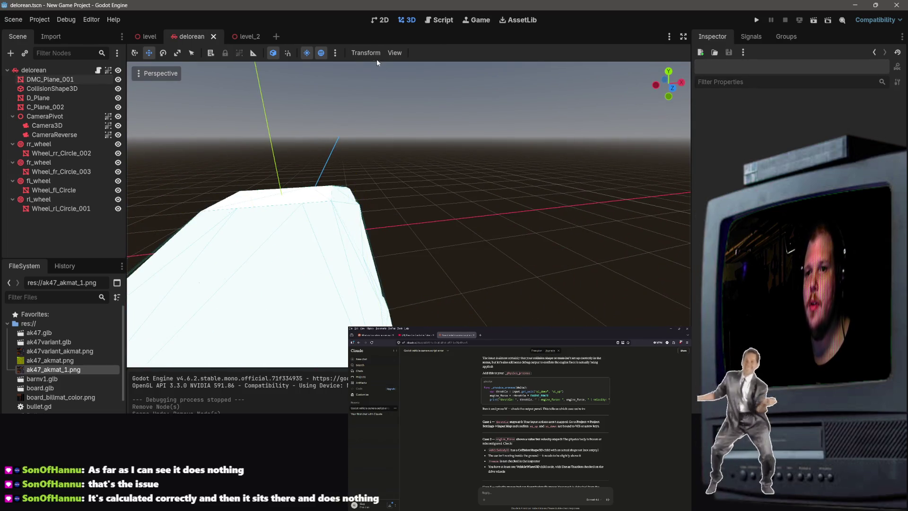
Open delorean.gd from the delorean node and review it up to the extends VehicleBody3D line.
right_click(76, 89)
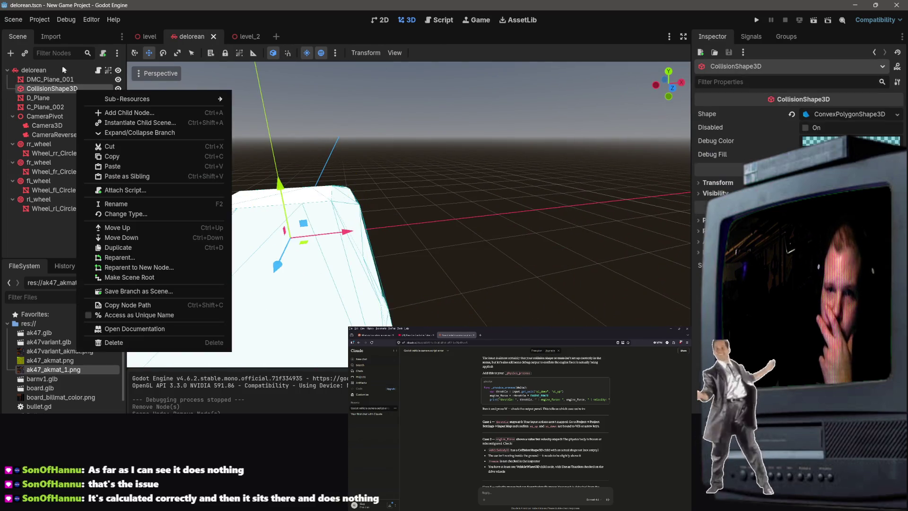
left_click(97, 71)
left_click(97, 71)
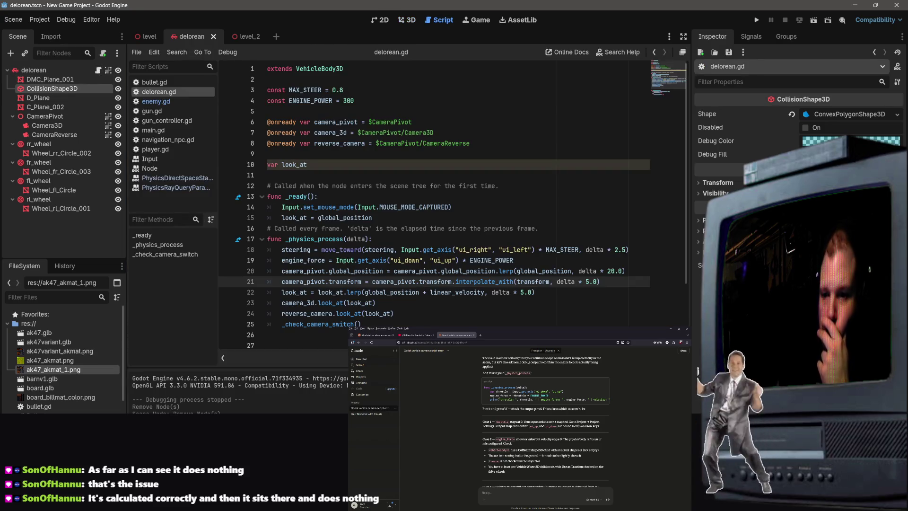
scroll(366, 200, "down", 1)
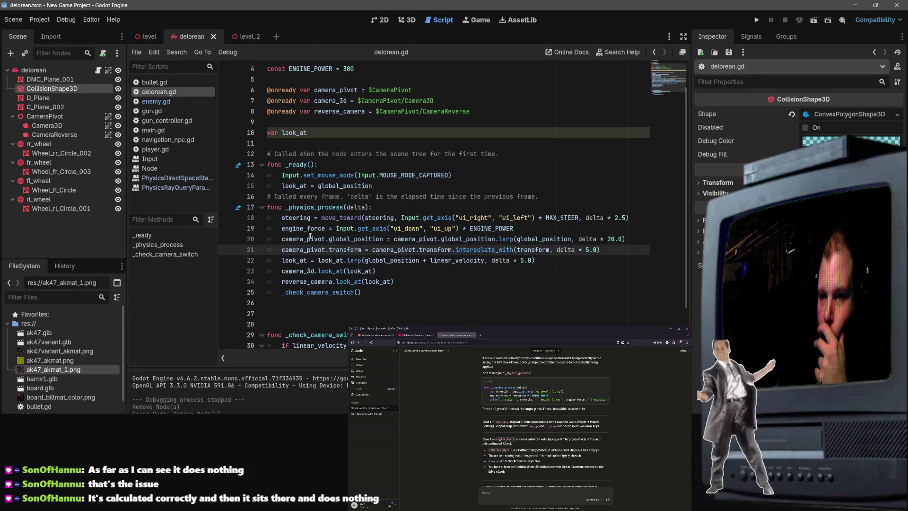
left_click(334, 207)
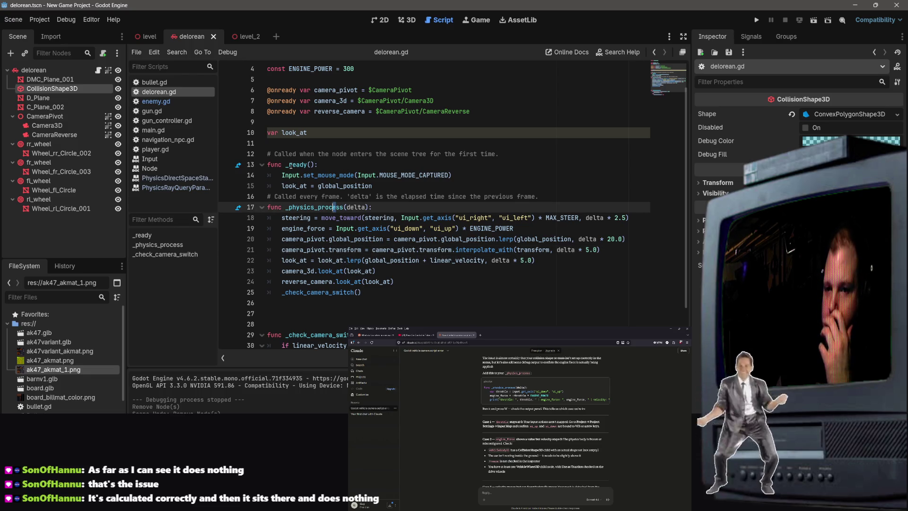
scroll(308, 132, "up", 1)
left_click(319, 69)
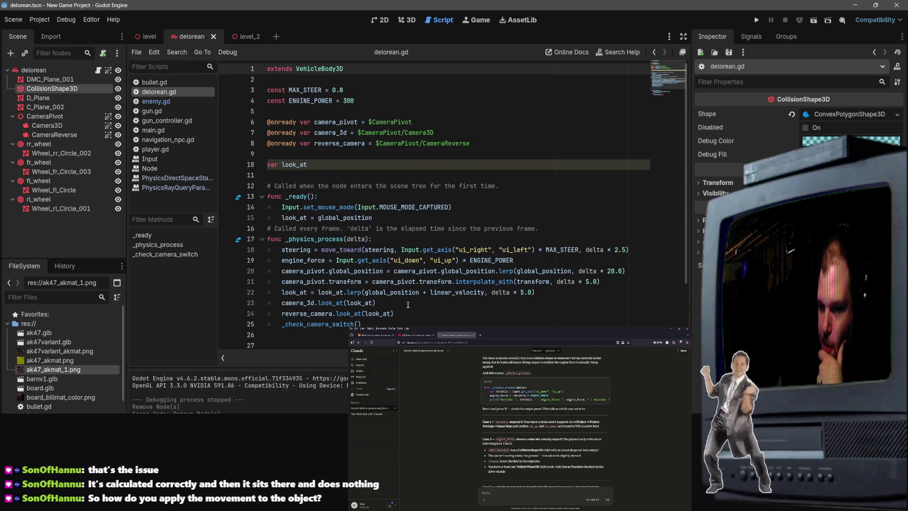
left_click(350, 69)
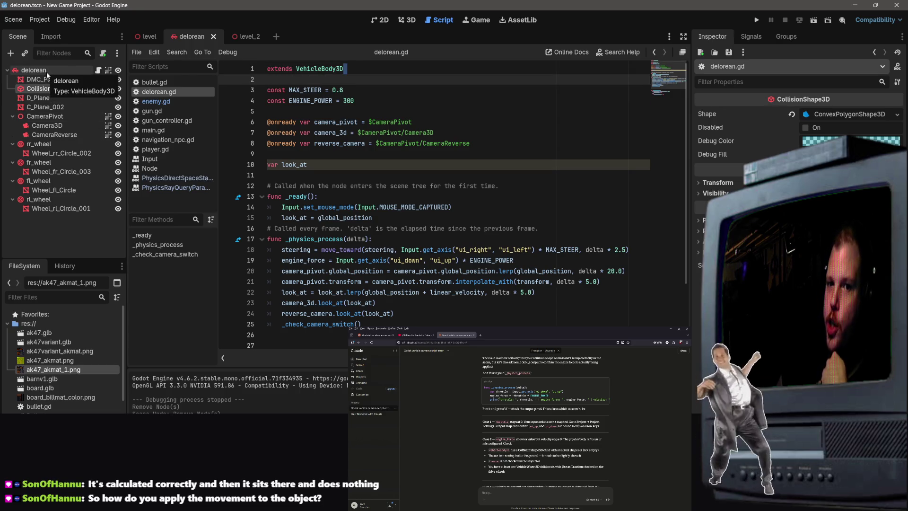
Dismiss the root node's context menu and open a new browser tab.
right_click(45, 70)
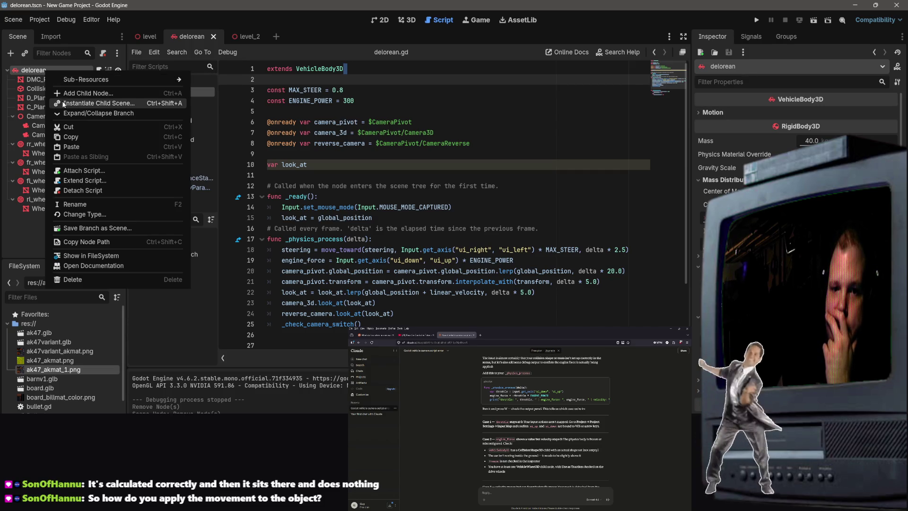
key("Escape")
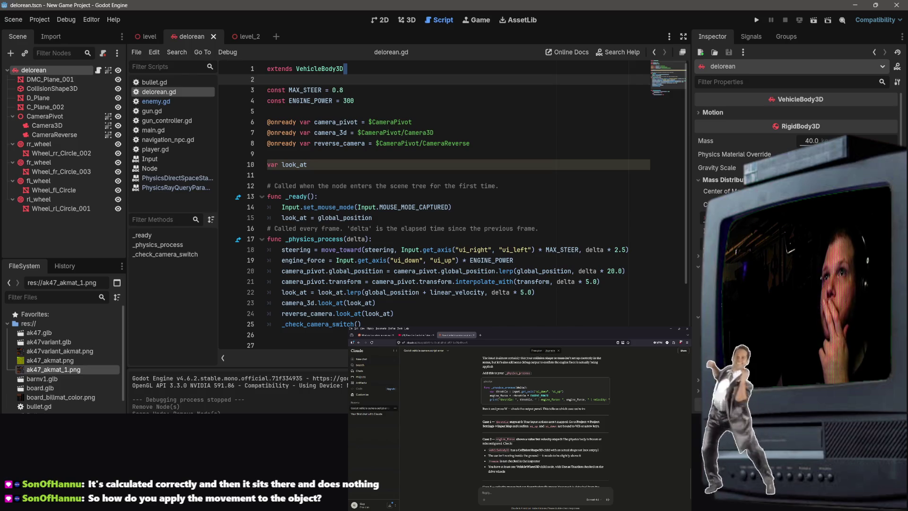
left_click(480, 335)
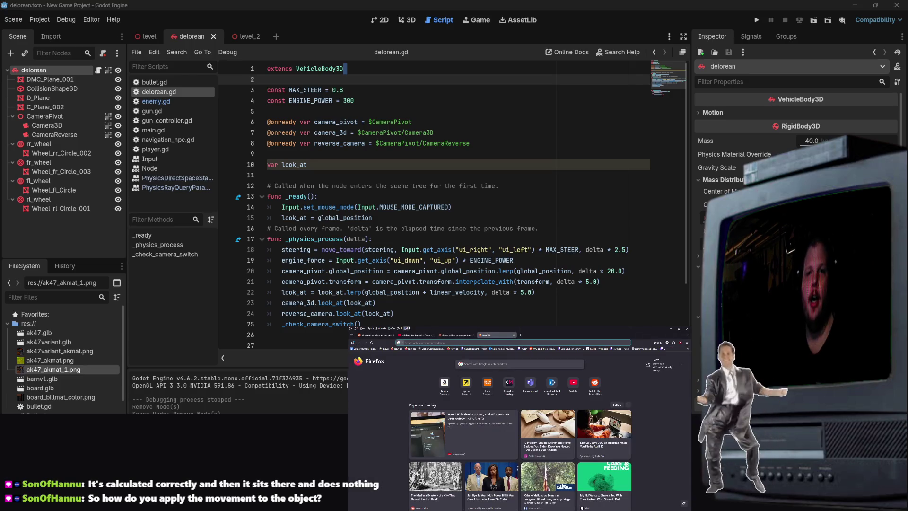
Search 'vehiclebody3d godot' and open the Godot Docs VehicleBody3D page.
type("with")
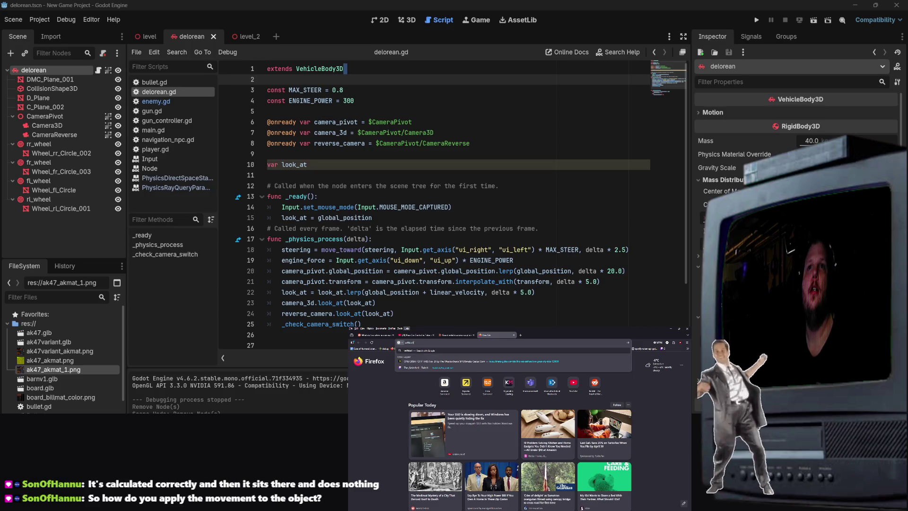
key("BackSpace")
key("BackSpace")
key("BackSpace")
type("veh")
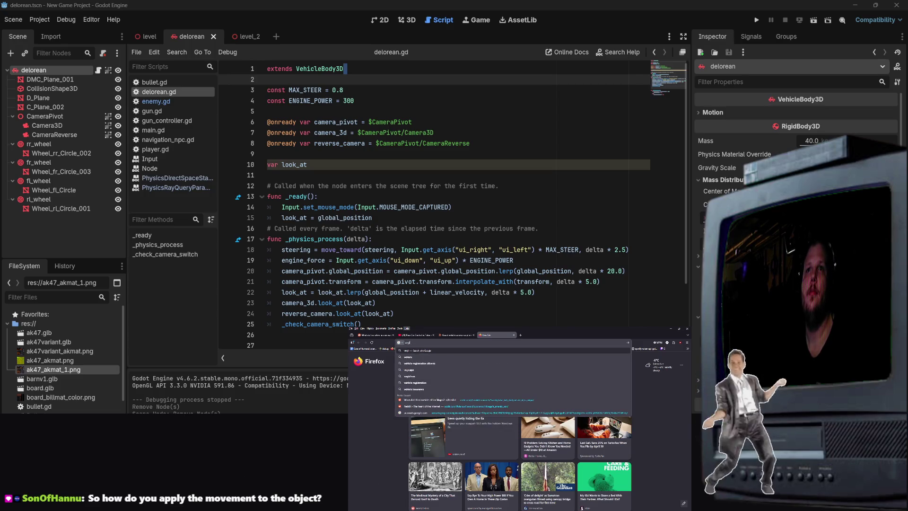
type("iclebody3d")
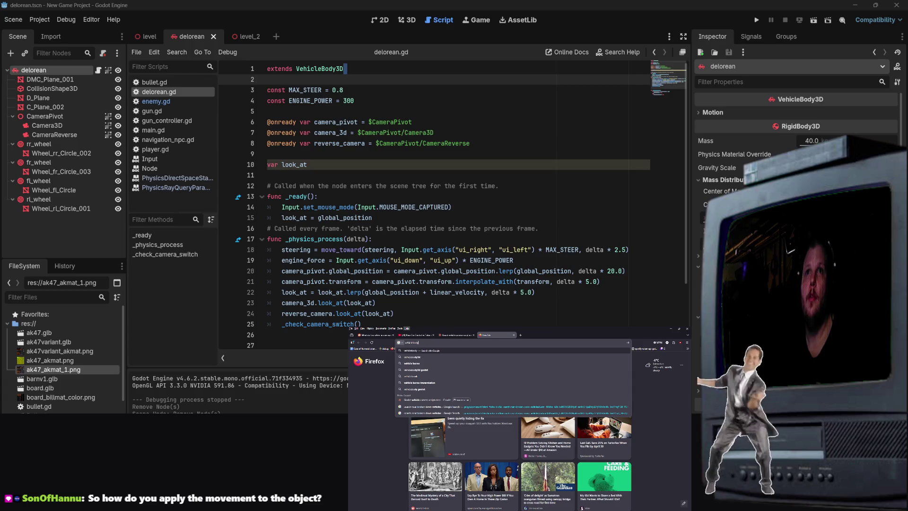
type(" godot")
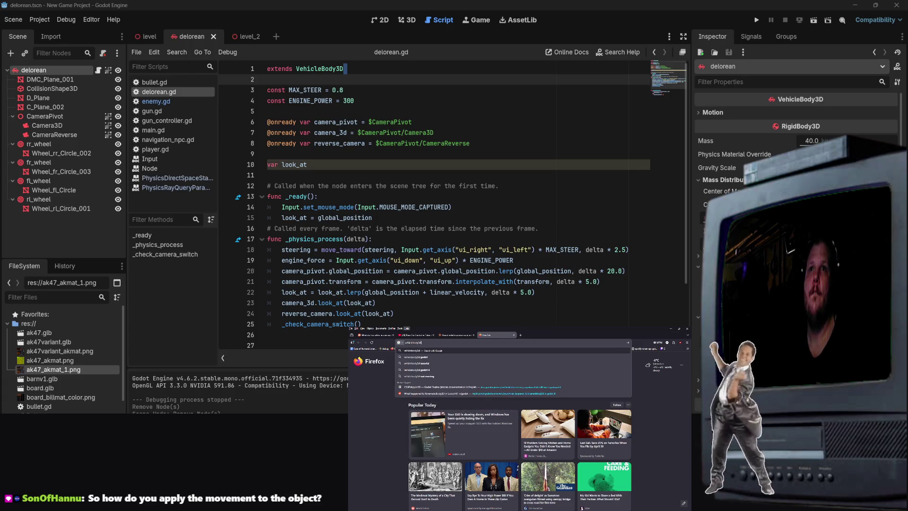
key("Return")
left_click(412, 386)
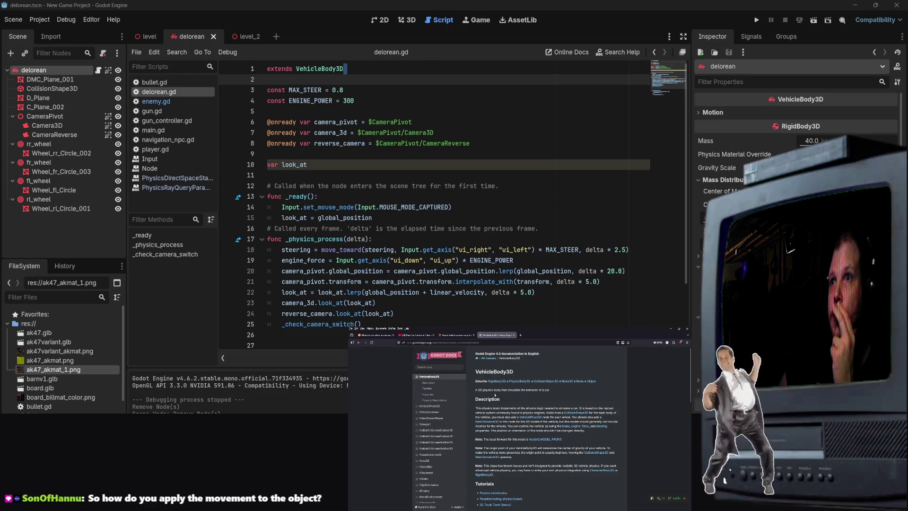
scroll(503, 397, "down", 2)
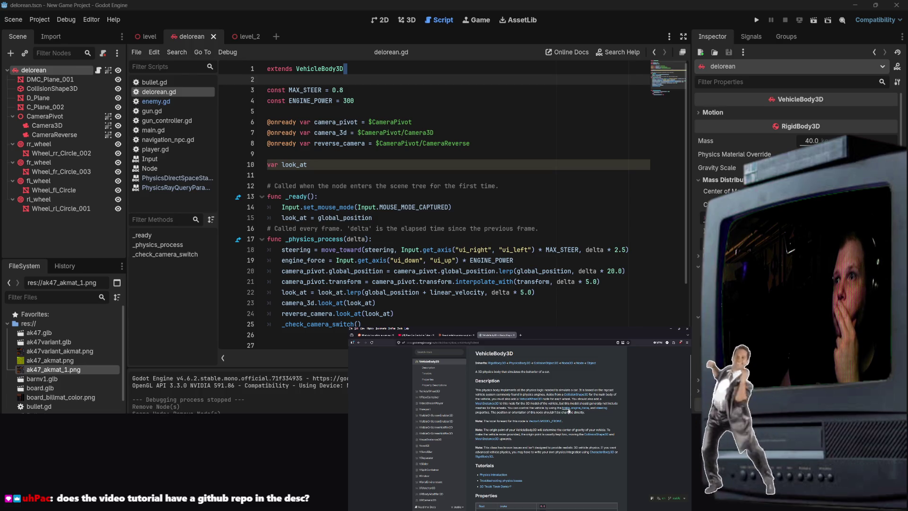
Highlight the sentence on brake, engine_force and steering, then return to the YouTube tutorial.
left_click_drag(508, 407, 595, 413)
scroll(562, 457, "down", 3)
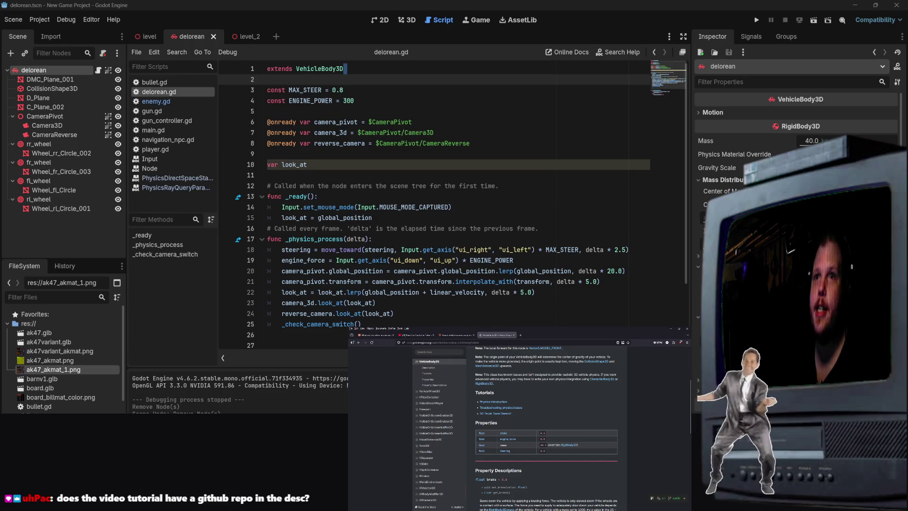
left_click(419, 335)
scroll(387, 453, "up", 10)
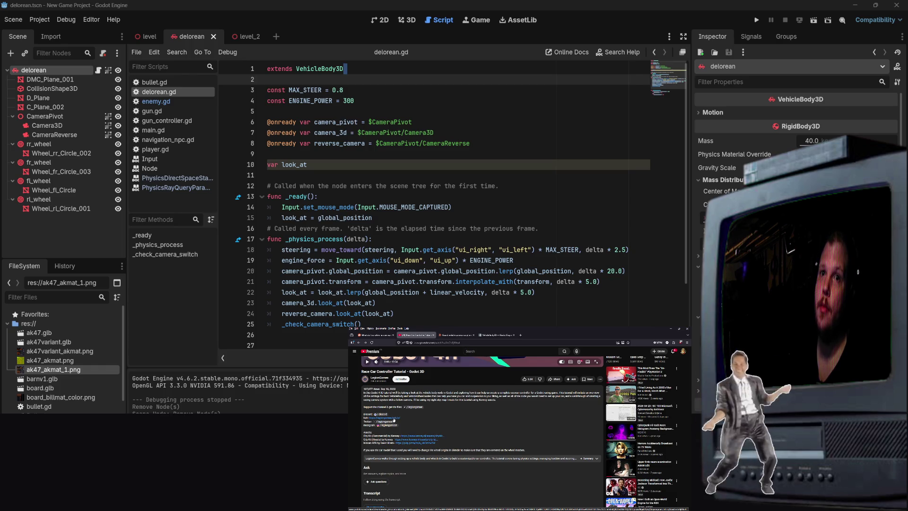
Open the LegionGames itch.io page in a new tab and browse its games.
middle_click(394, 419)
left_click(457, 333)
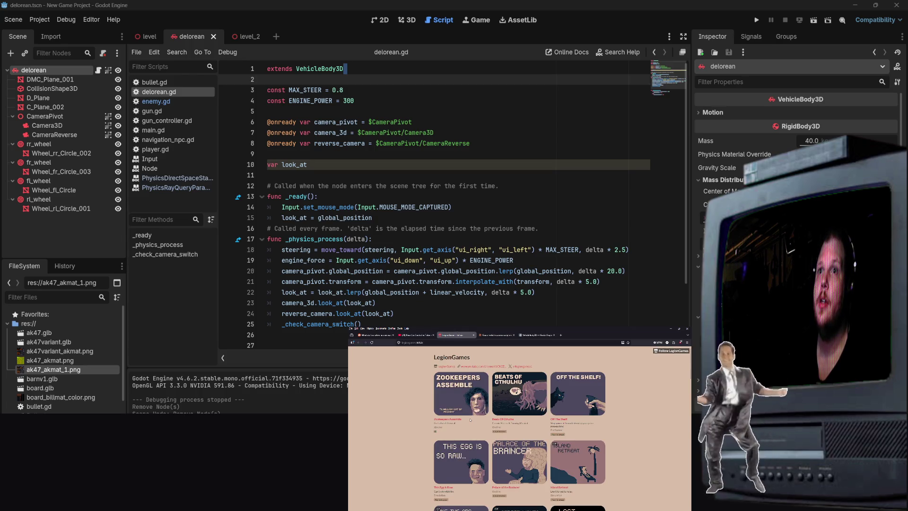
scroll(478, 412, "down", 2)
scroll(497, 388, "up", 2)
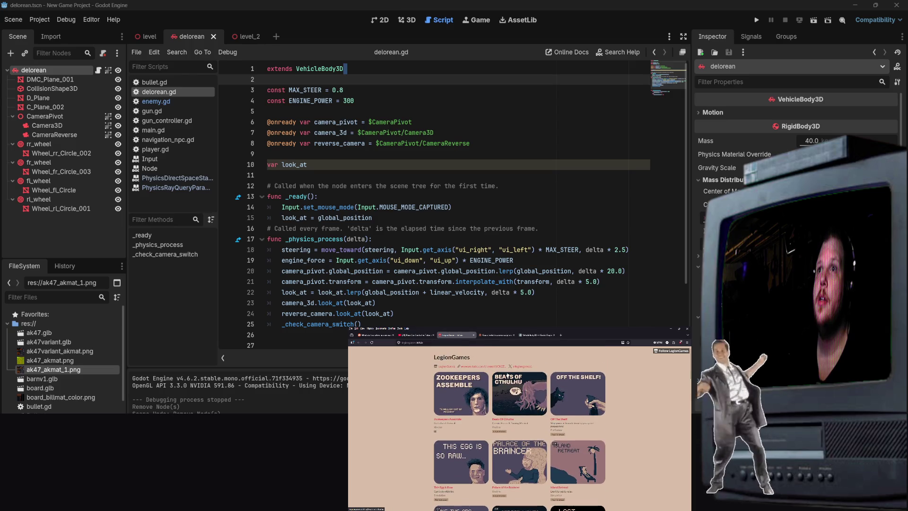
scroll(581, 422, "down", 5)
scroll(581, 422, "down", 8)
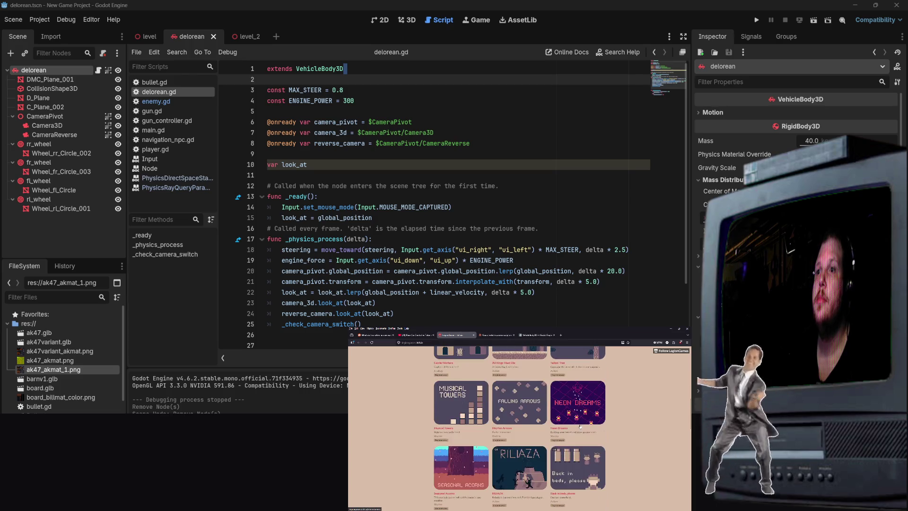
scroll(580, 425, "down", 4)
scroll(577, 451, "down", 5)
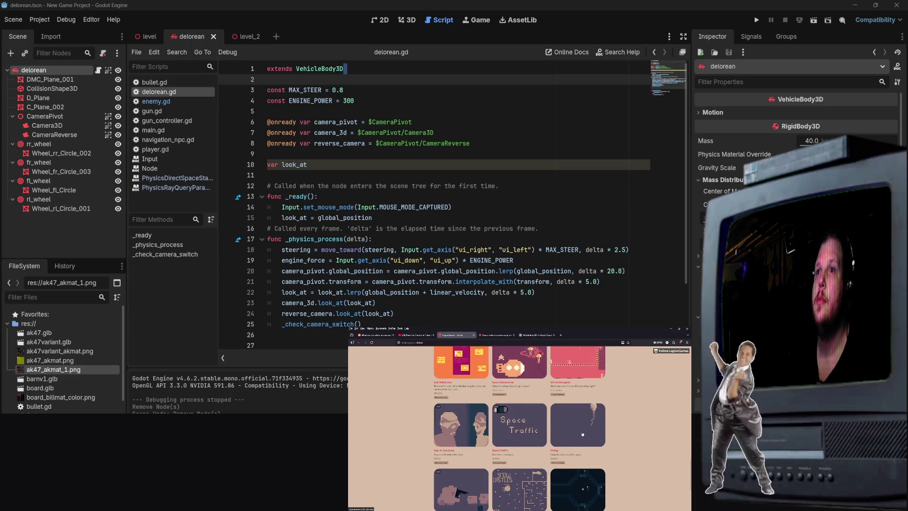
scroll(579, 439, "up", 5)
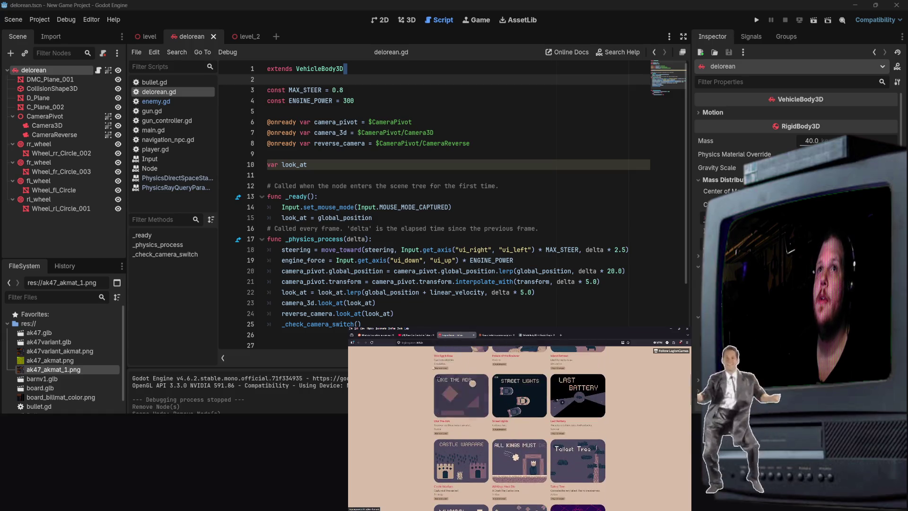
Go back via the tutorial video and Claude tabs to the VehicleBody3D docs comments, then return to Godot.
left_click(415, 335)
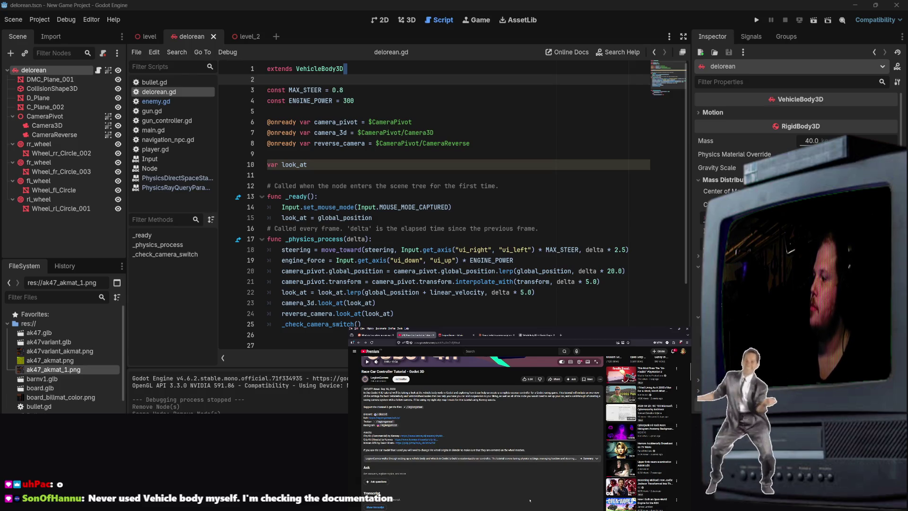
left_click(501, 336)
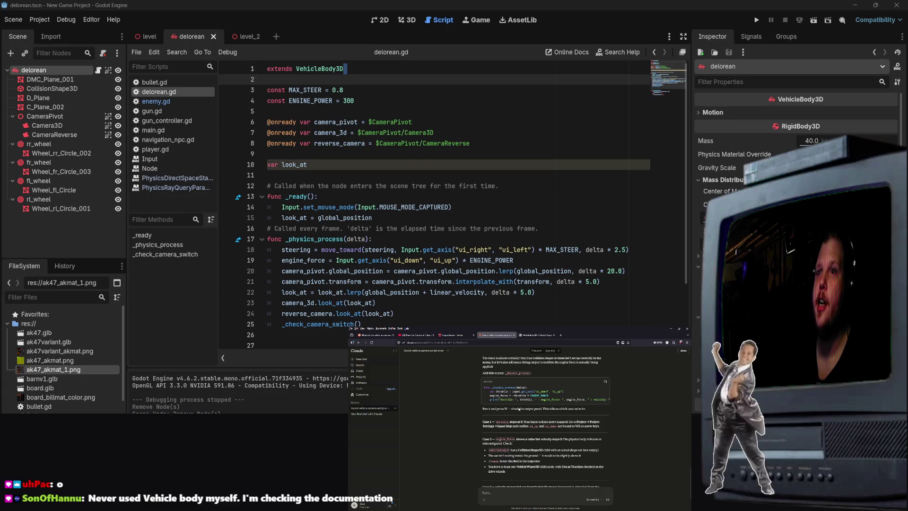
left_click(539, 335)
scroll(547, 425, "down", 3)
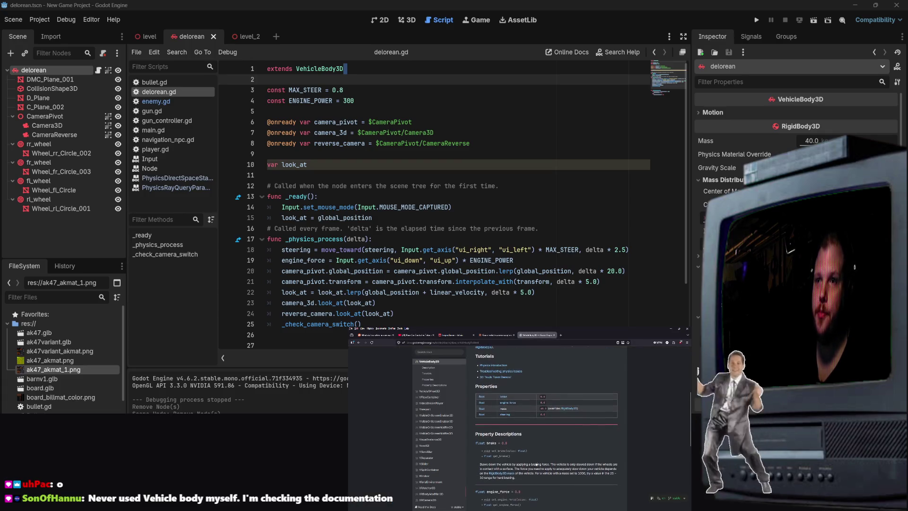
scroll(512, 450, "down", 2)
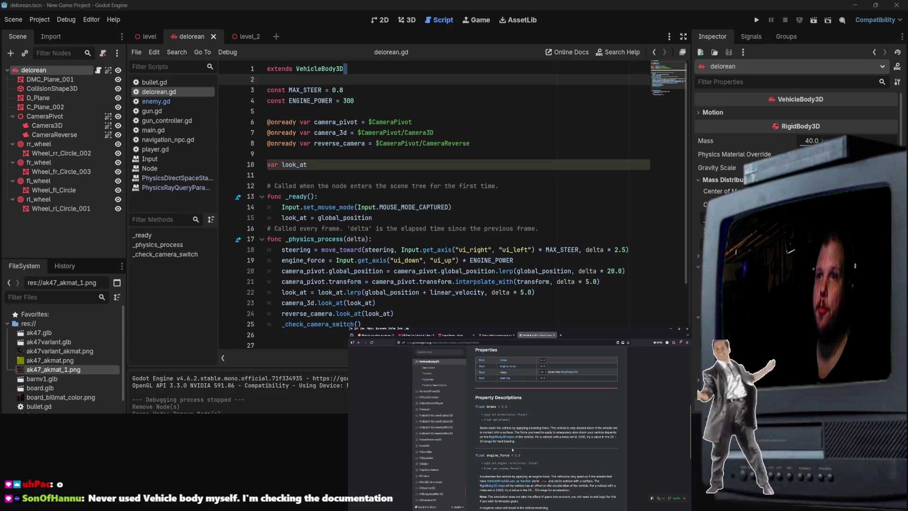
scroll(513, 471, "down", 3)
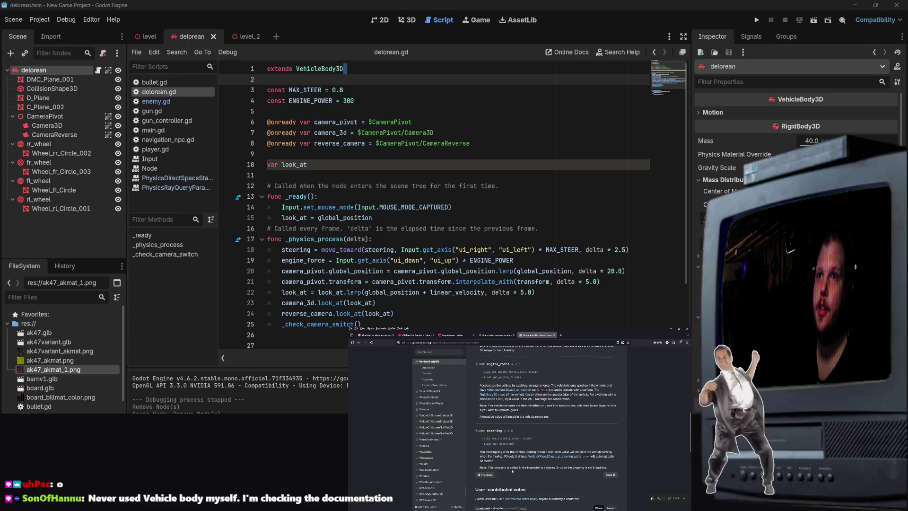
scroll(524, 463, "down", 4)
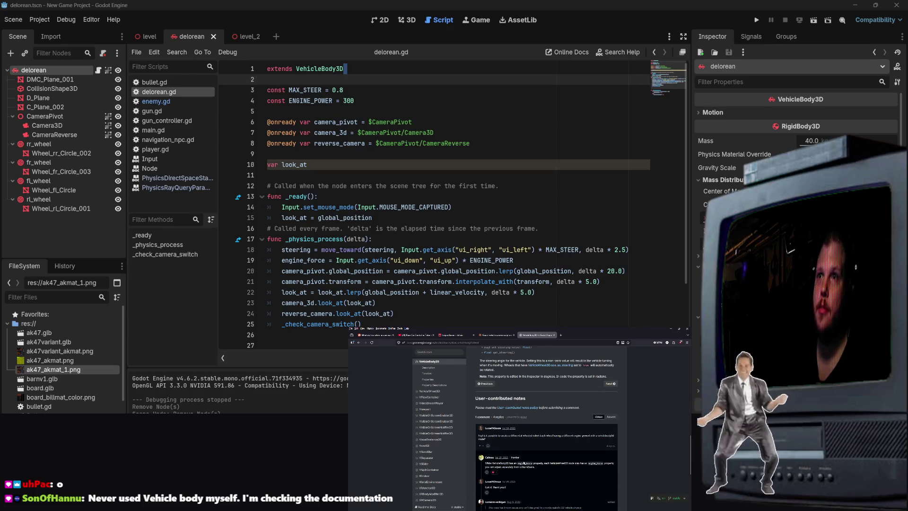
scroll(543, 466, "down", 2)
mouse_move(534, 445)
left_mouse_down()
mouse_move(565, 450)
mouse_move(540, 447)
left_mouse_up()
left_click(561, 451)
left_click(600, 281)
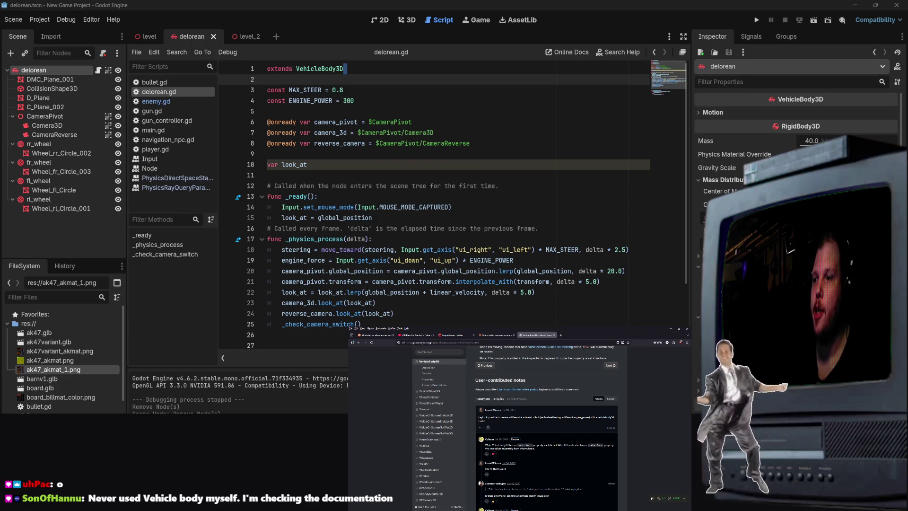
left_click(52, 153)
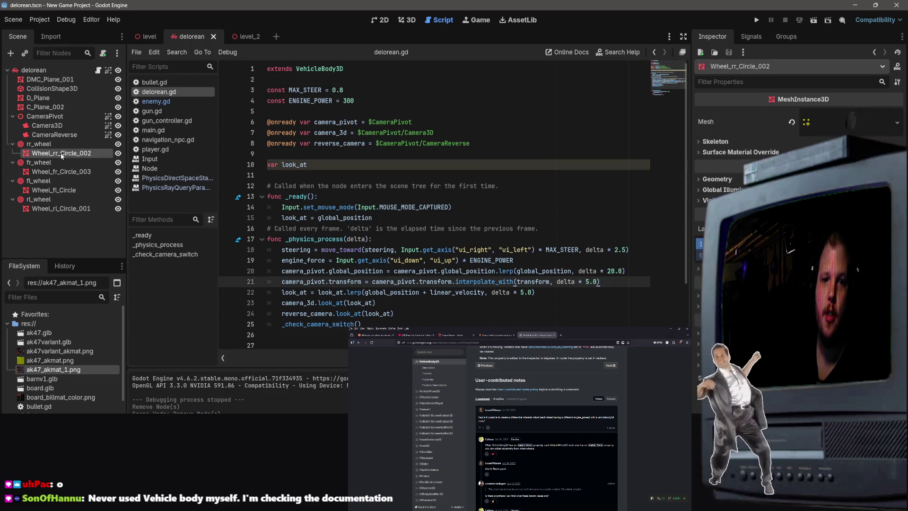
Set rr_wheel's Engine Force to about 613.62 and save the delorean scene.
left_click(42, 144)
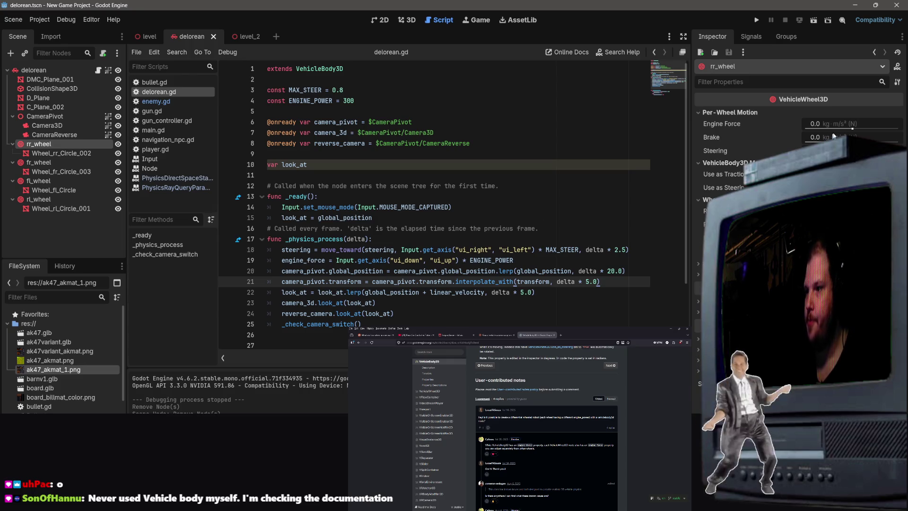
left_click_drag(853, 129, 879, 129)
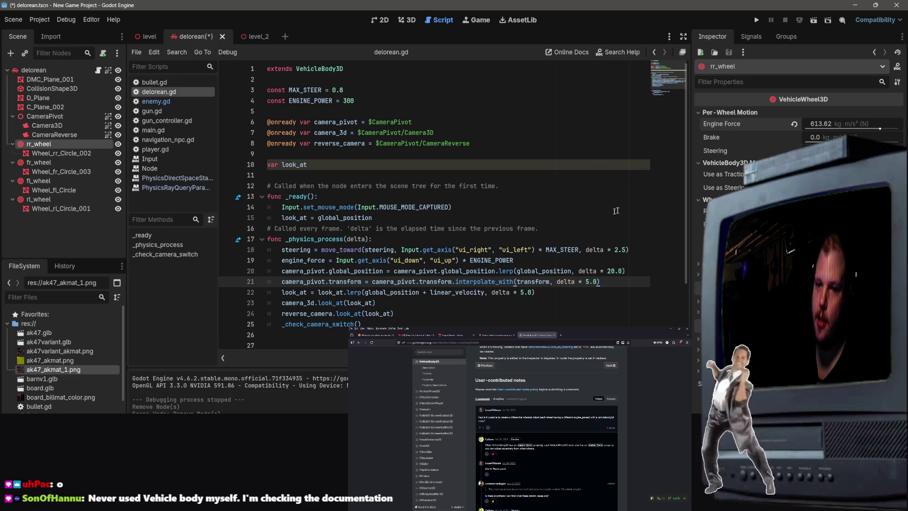
left_click(514, 108)
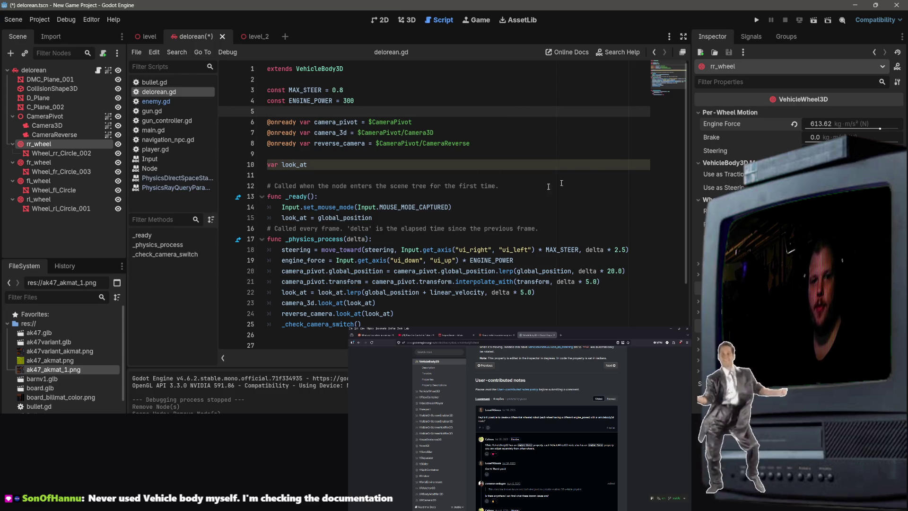
key("ctrl+s")
Test-run the delorean scene with F6, stop it with F8, and return to the 3D view.
key("F6")
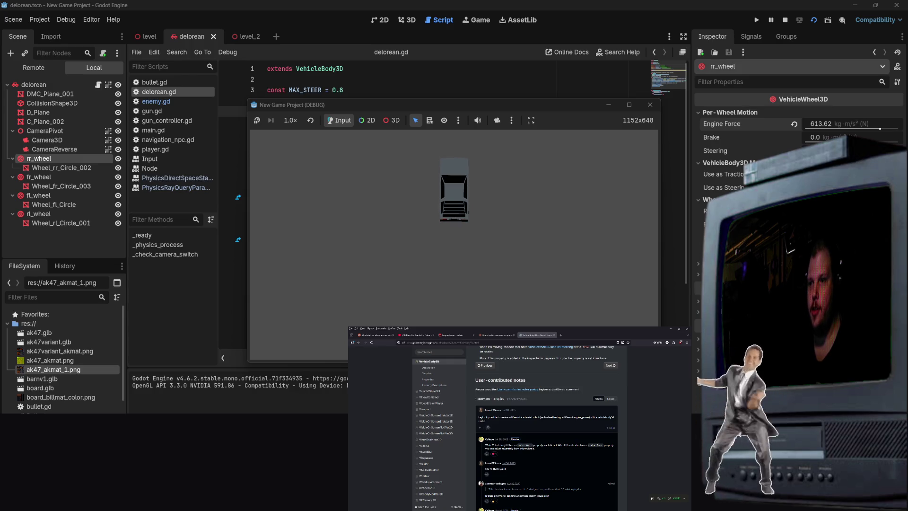
key("alt+Tab")
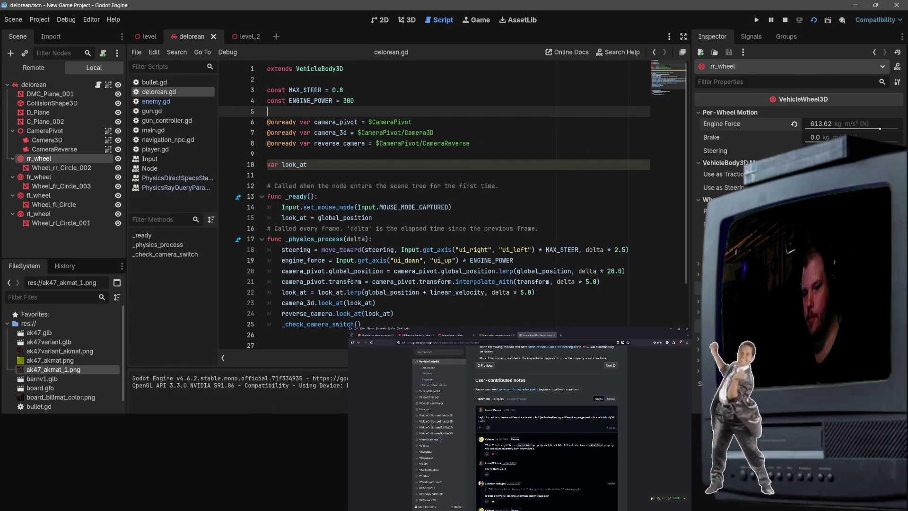
key("alt+Tab")
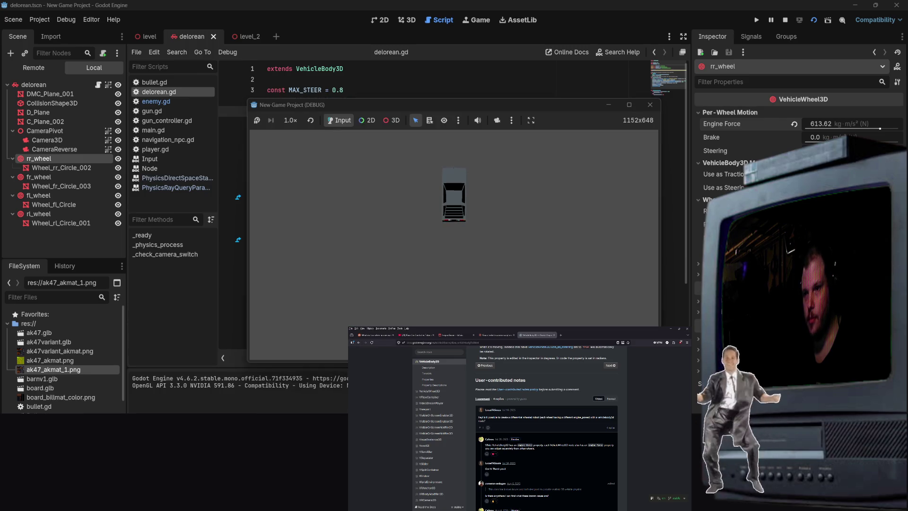
key("alt+Tab")
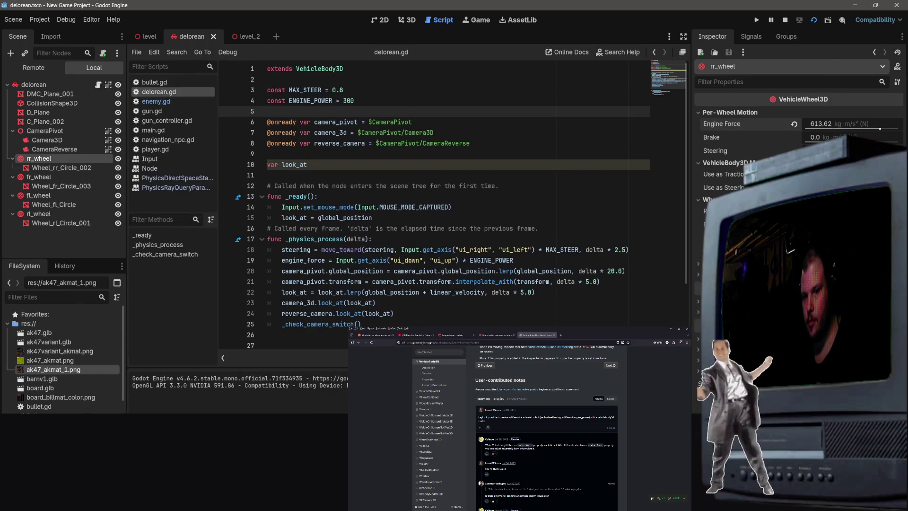
key("F8")
left_click(403, 22)
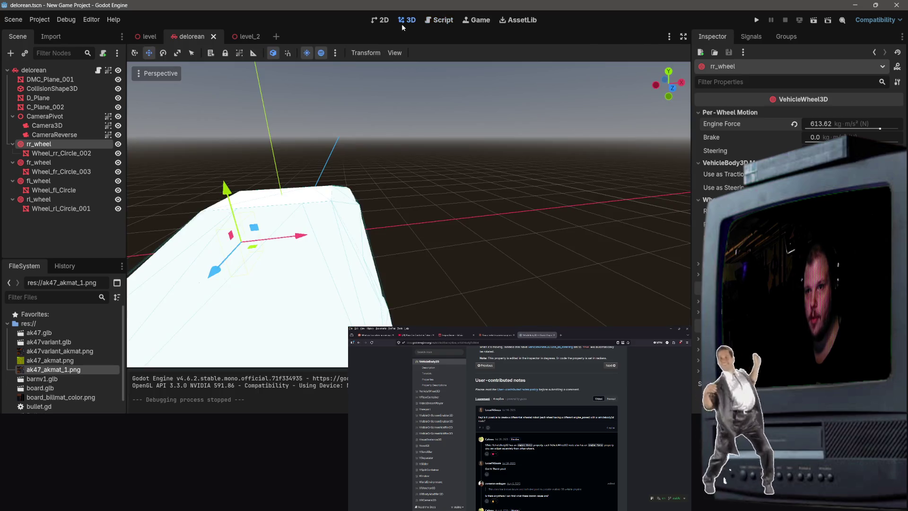
Run the level scene briefly, then stop it.
left_click(149, 36)
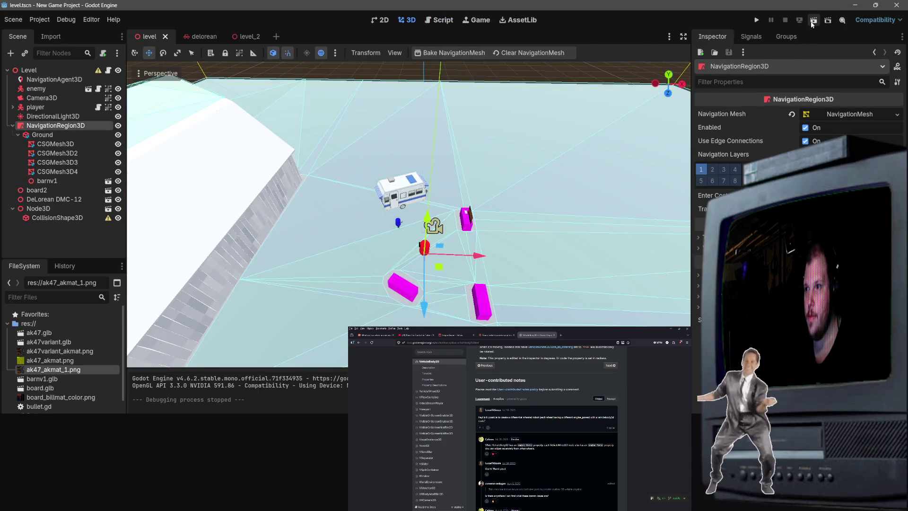
left_click(813, 21)
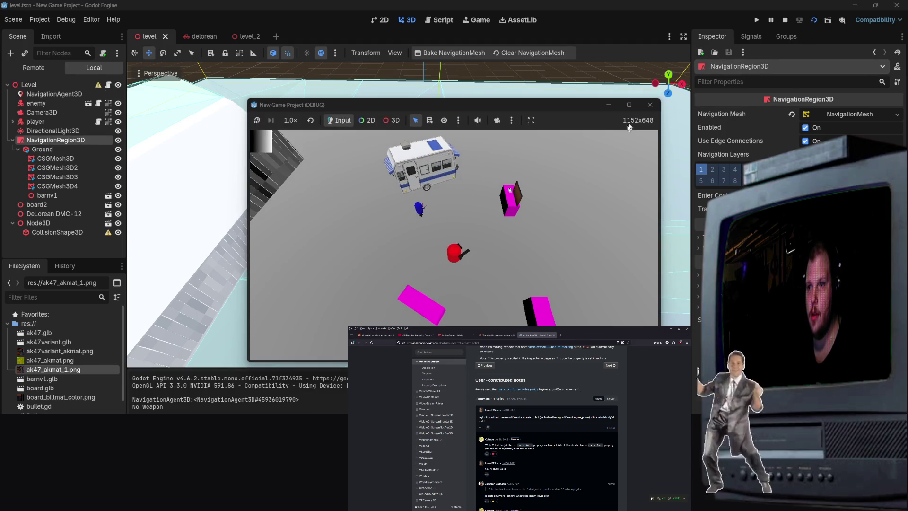
left_click(650, 104)
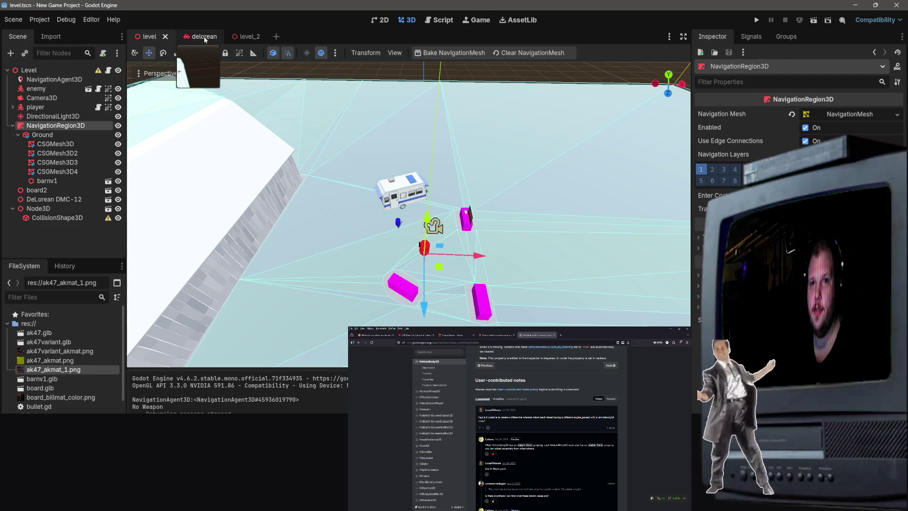
Run the level_2 scene, switching between the game and the editor, then stop it with F8.
left_click(251, 38)
left_click(814, 20)
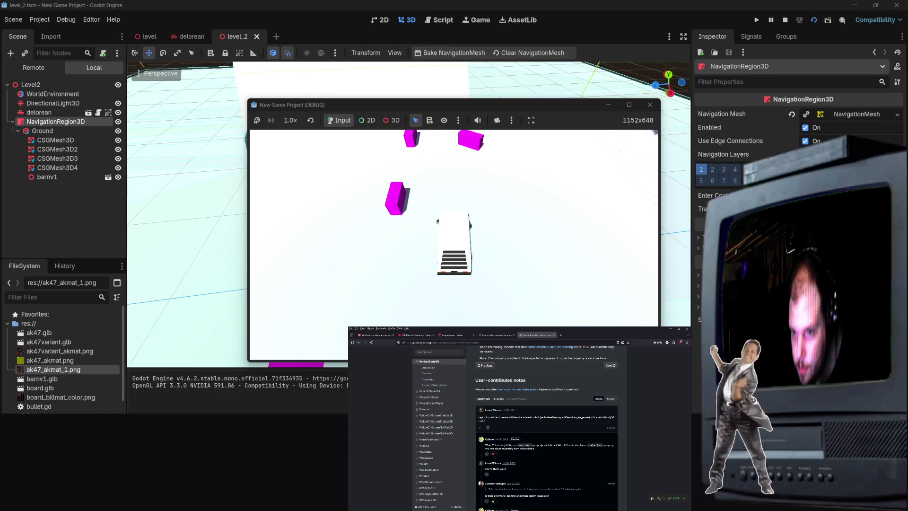
key("alt+Tab")
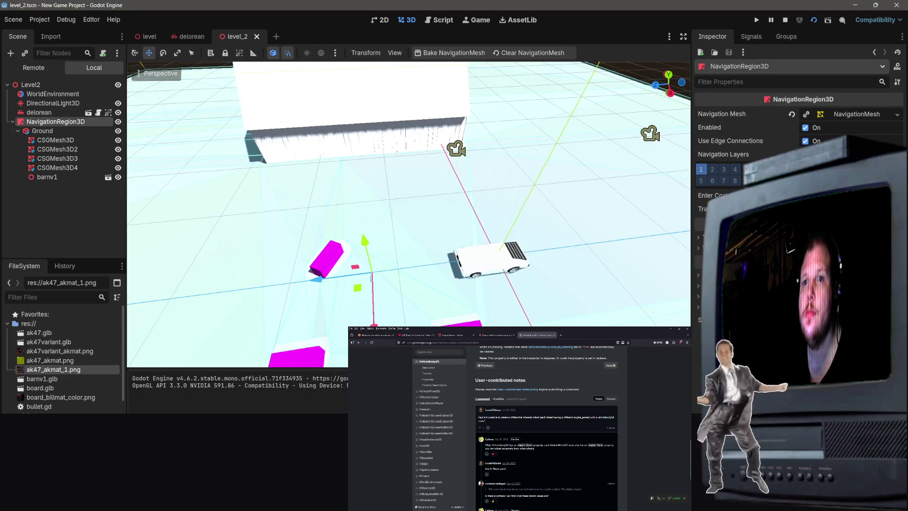
key("alt+Tab")
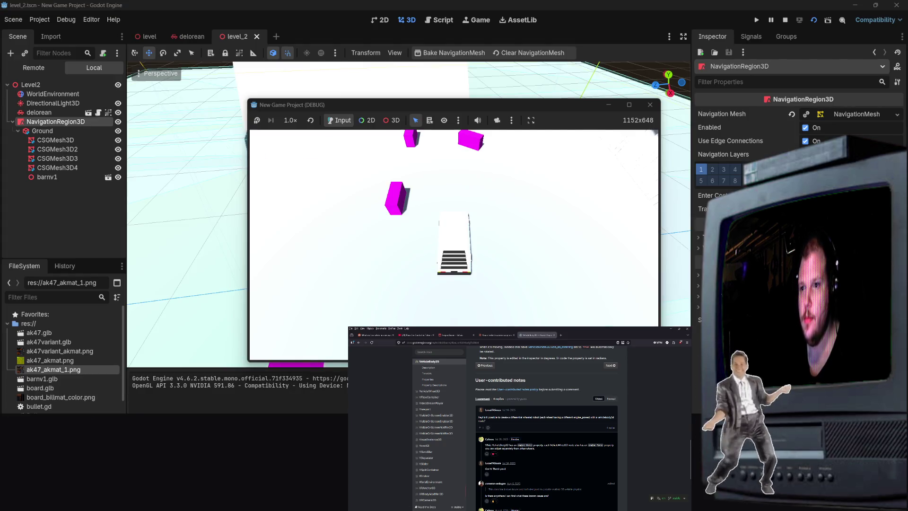
key("alt+Tab")
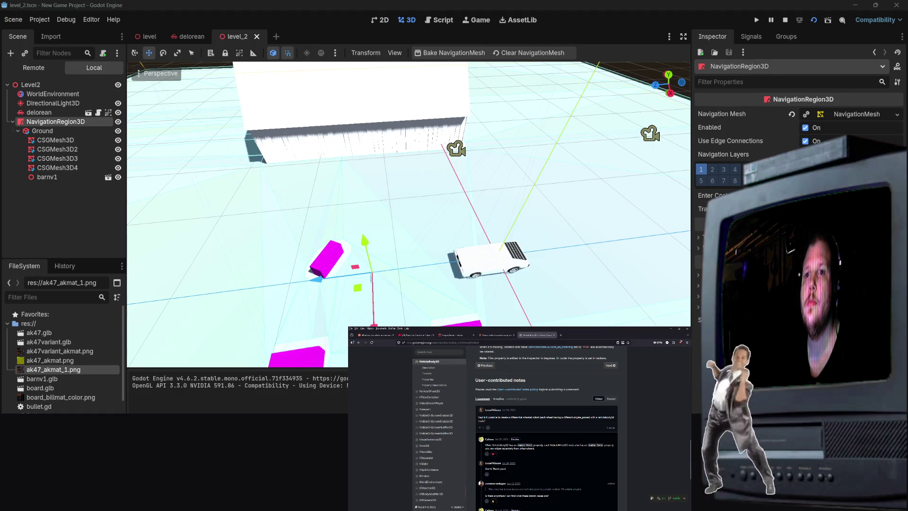
key("F8")
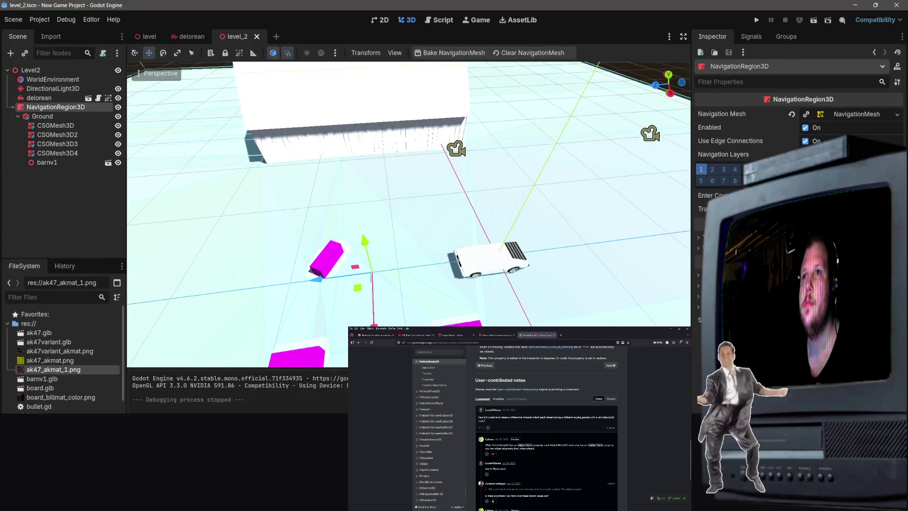
scroll(547, 429, "down", 2)
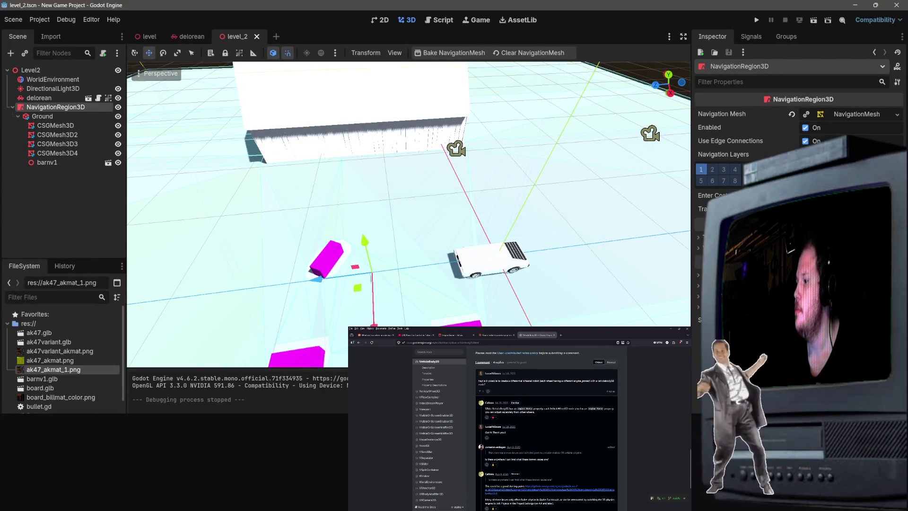
scroll(547, 429, "down", 4)
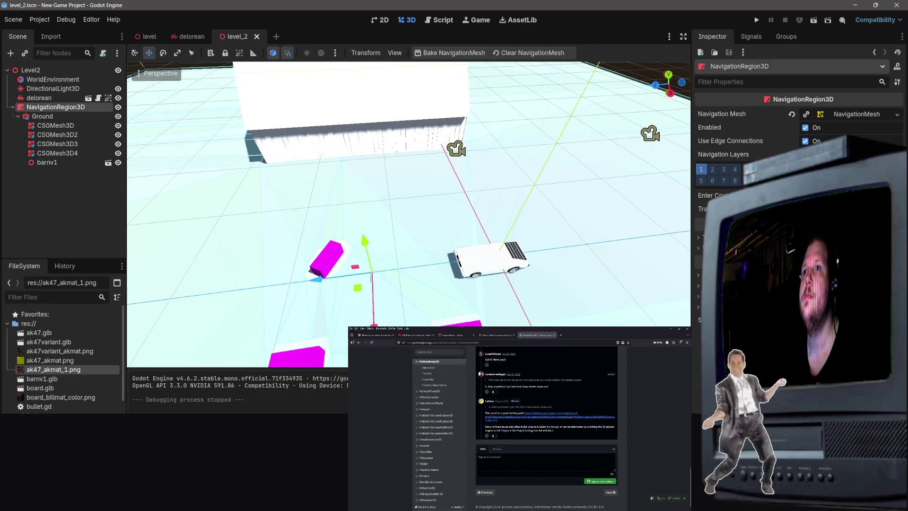
left_click(189, 37)
left_click(137, 36)
left_click(194, 37)
left_click(239, 37)
left_click(466, 208)
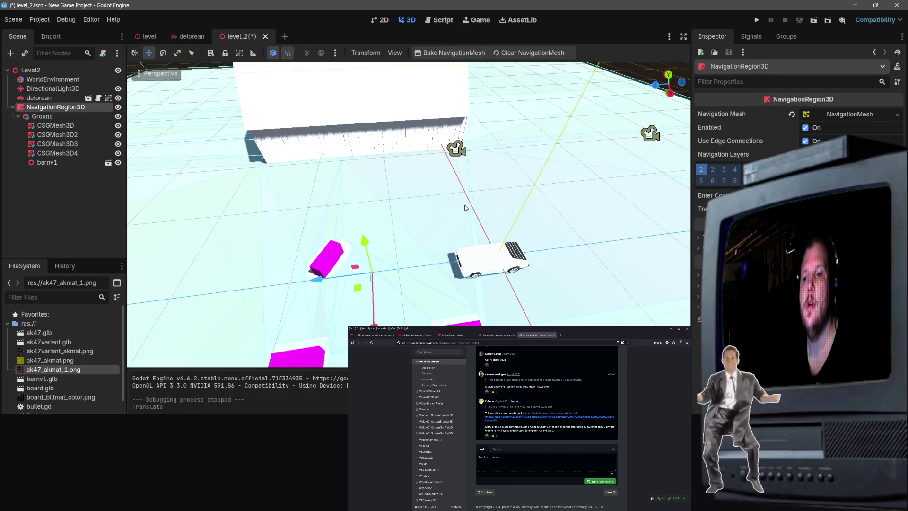
right_click(552, 245)
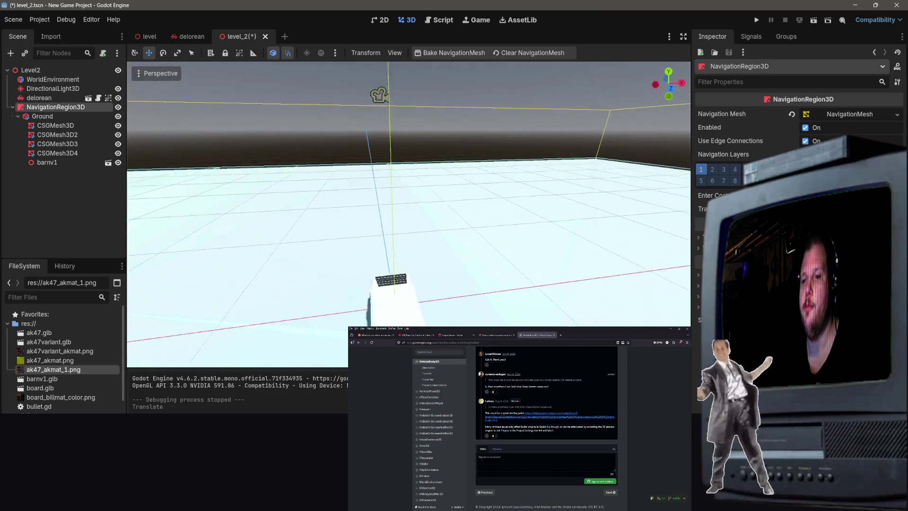
key("w")
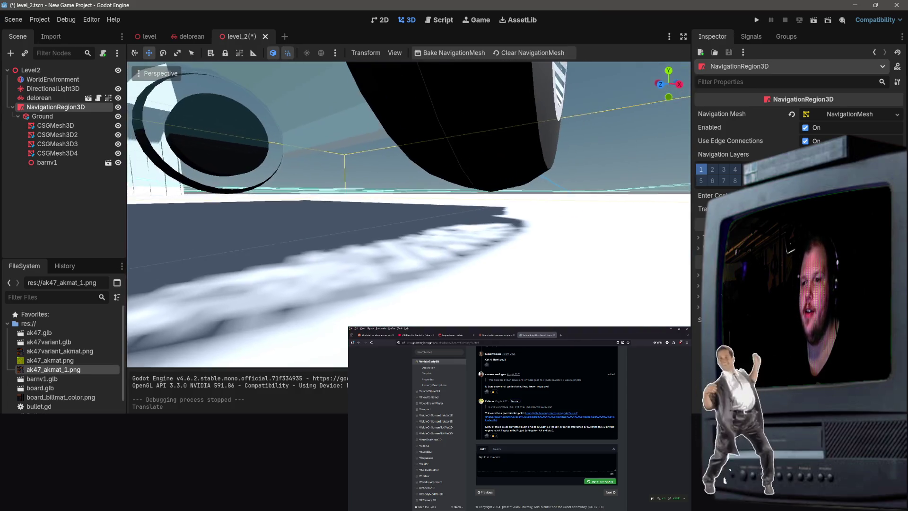
key("w")
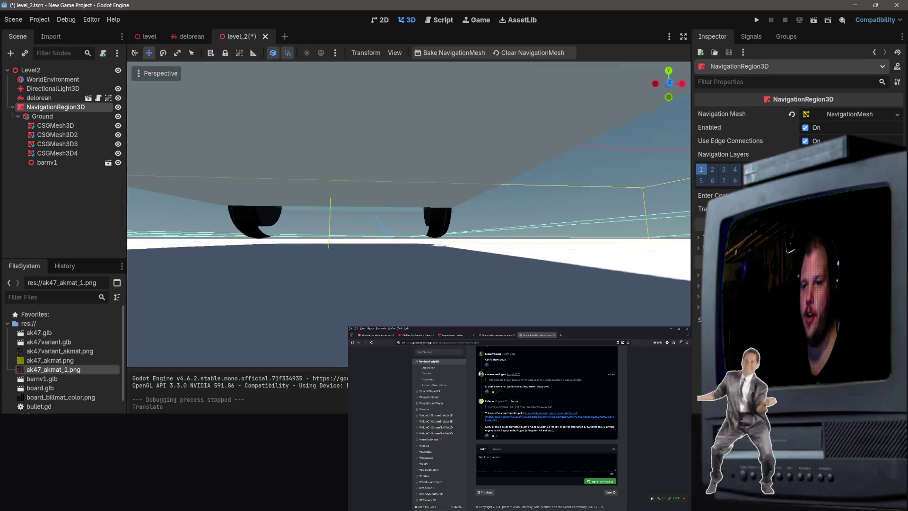
key("w")
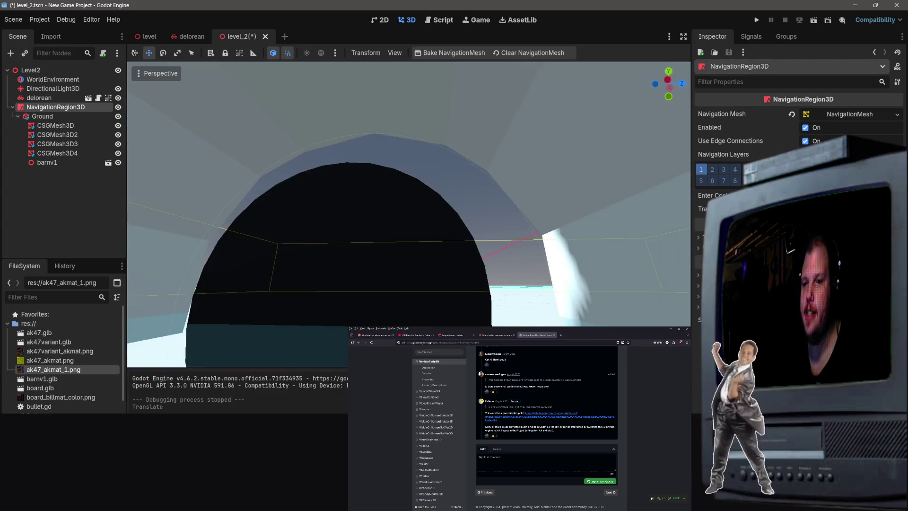
key("s")
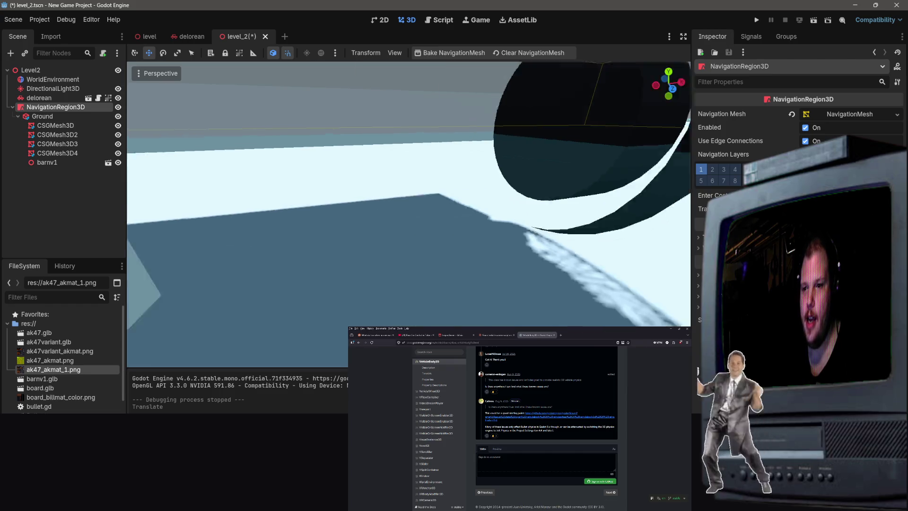
key("w")
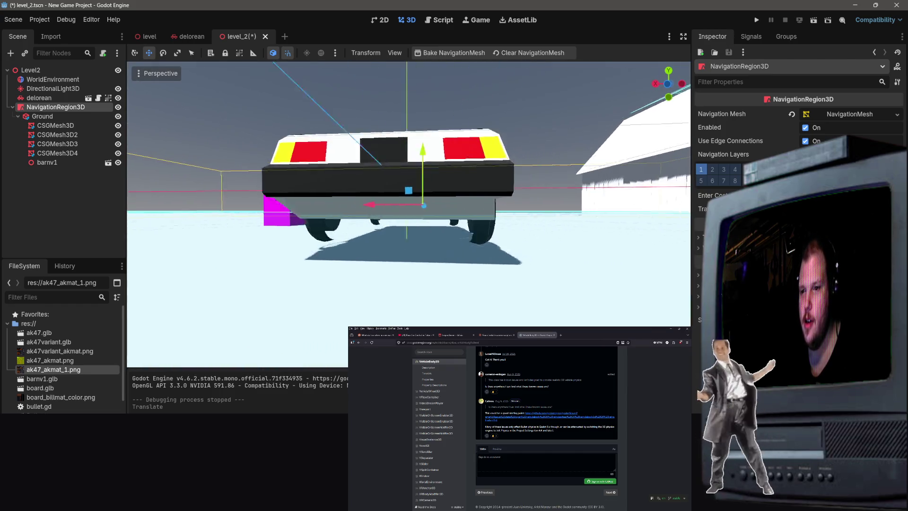
key("s")
key("w")
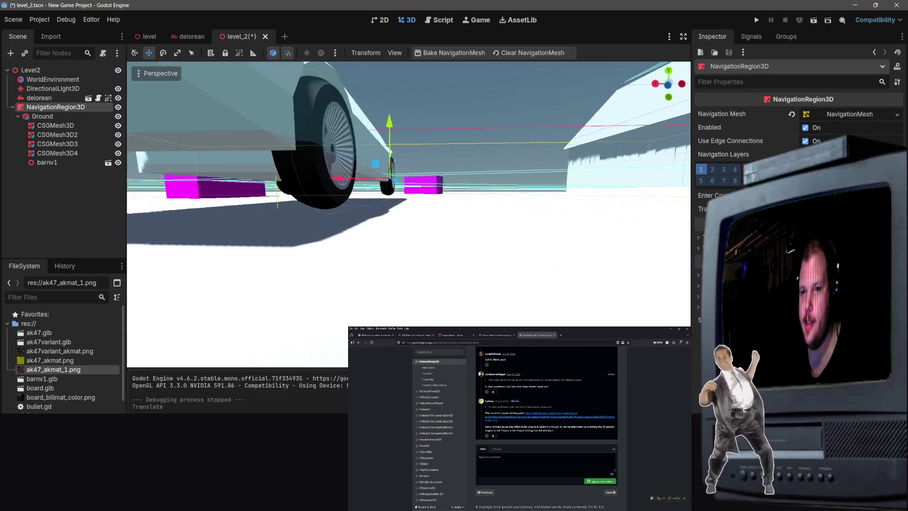
key("w")
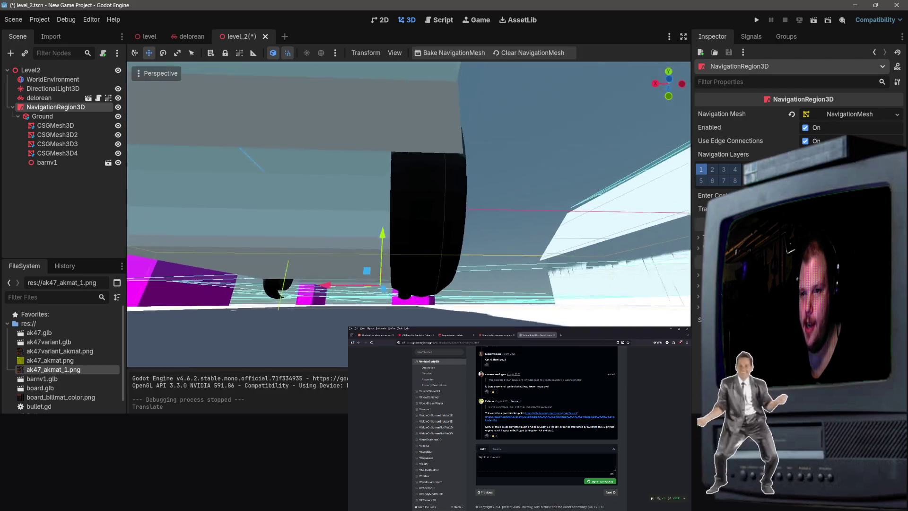
key("s")
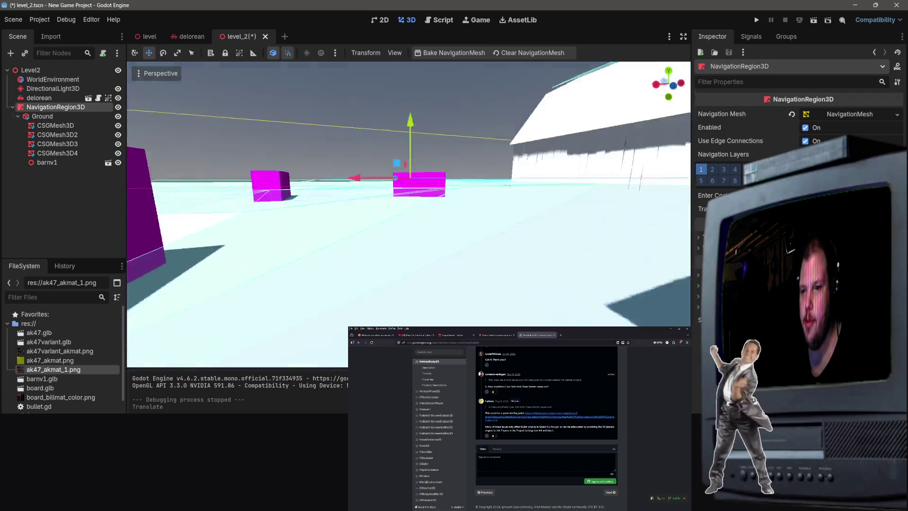
key("w")
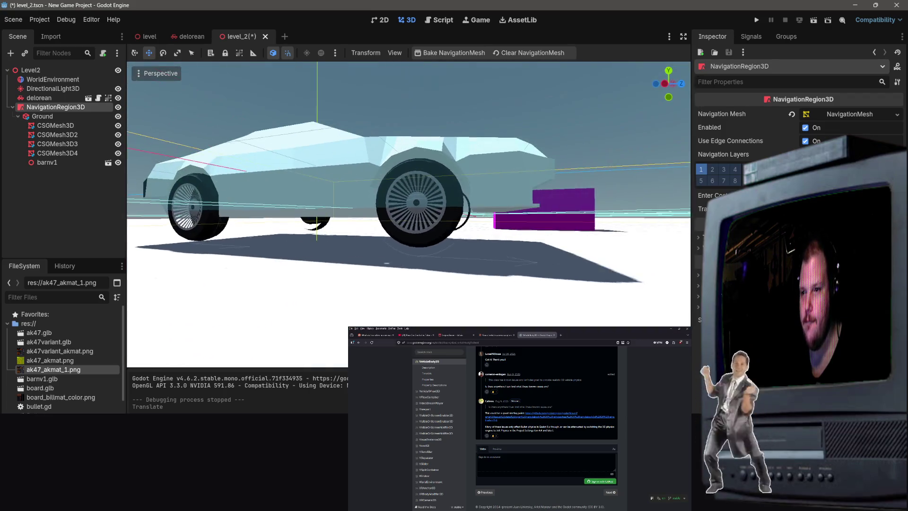
key("w")
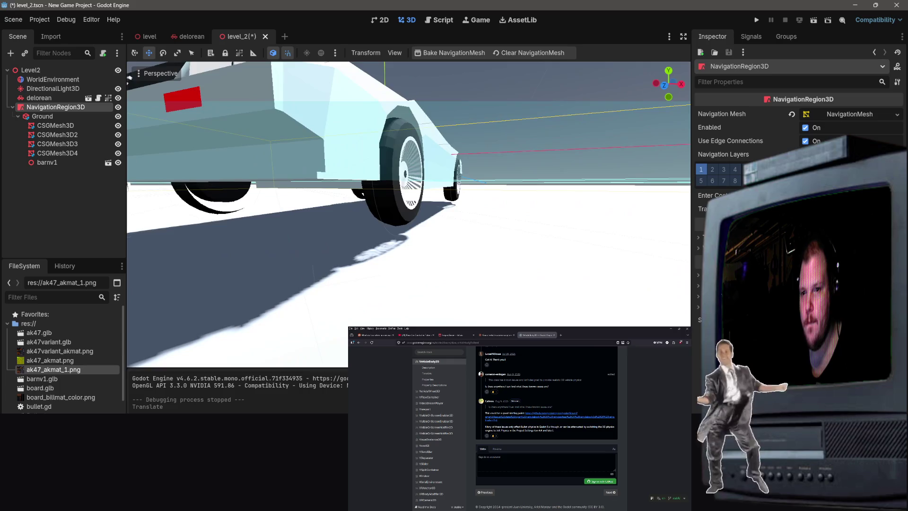
key("s")
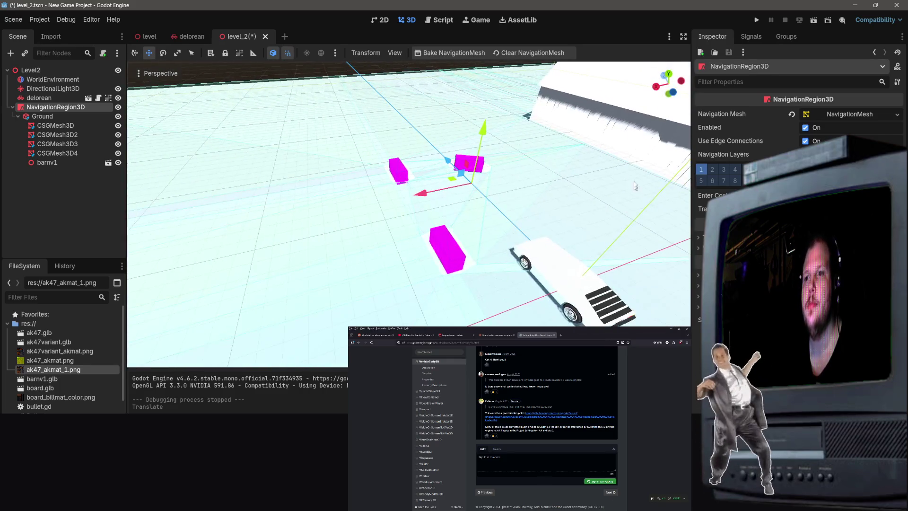
Check level_2 and the AI chat, then select the delorean car and open its scene.
left_click(571, 133)
left_click(56, 107)
left_click(192, 37)
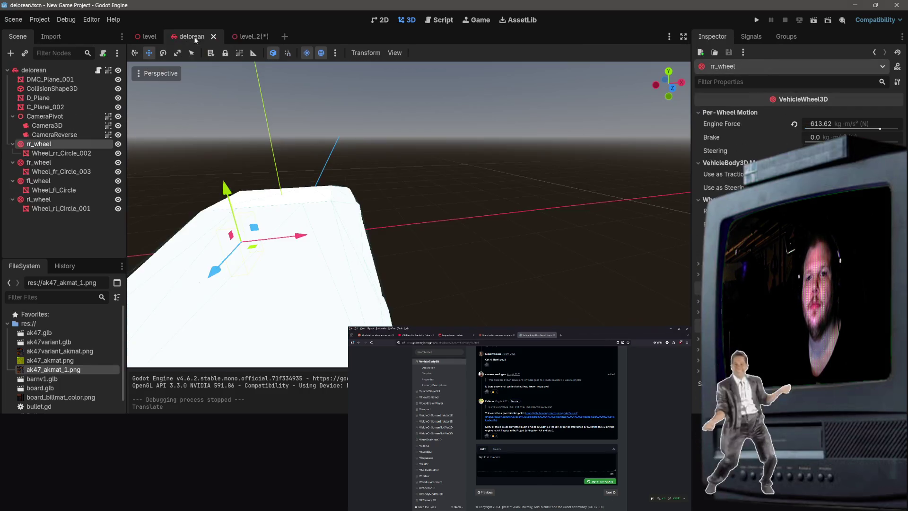
left_click(245, 37)
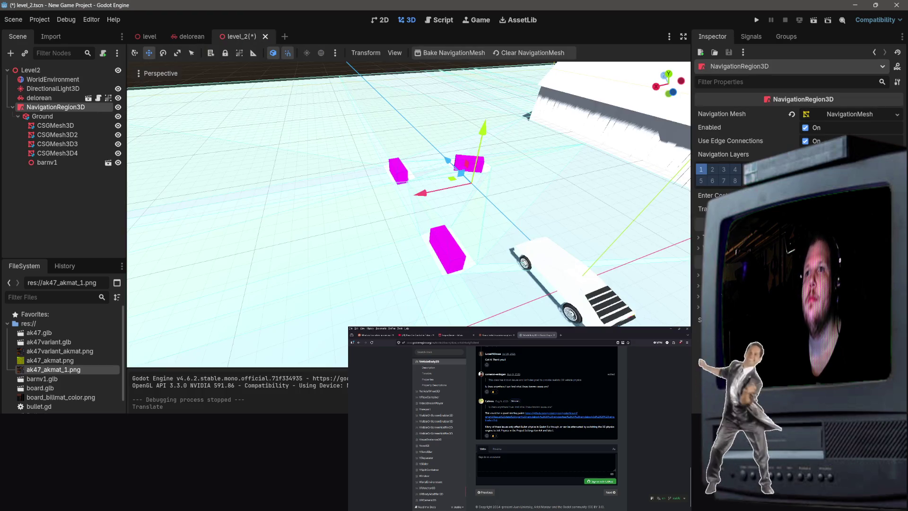
left_click(496, 335)
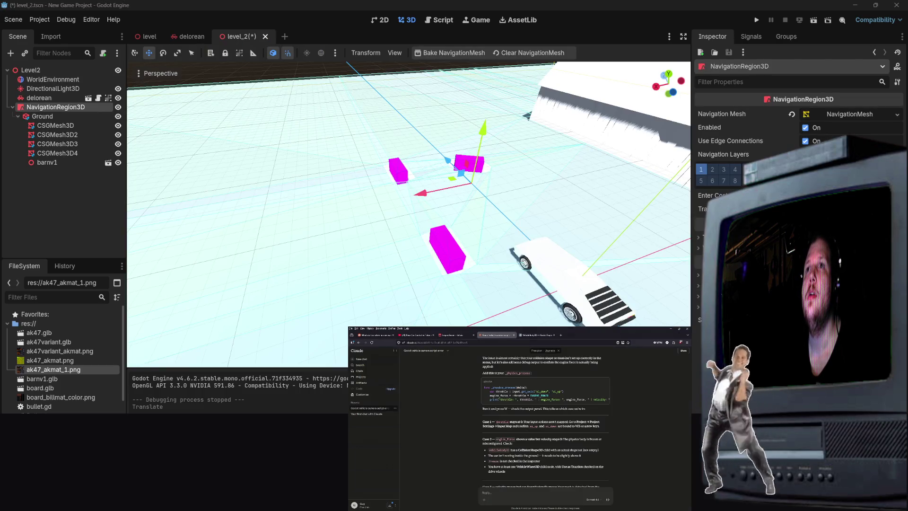
scroll(511, 466, "down", 2)
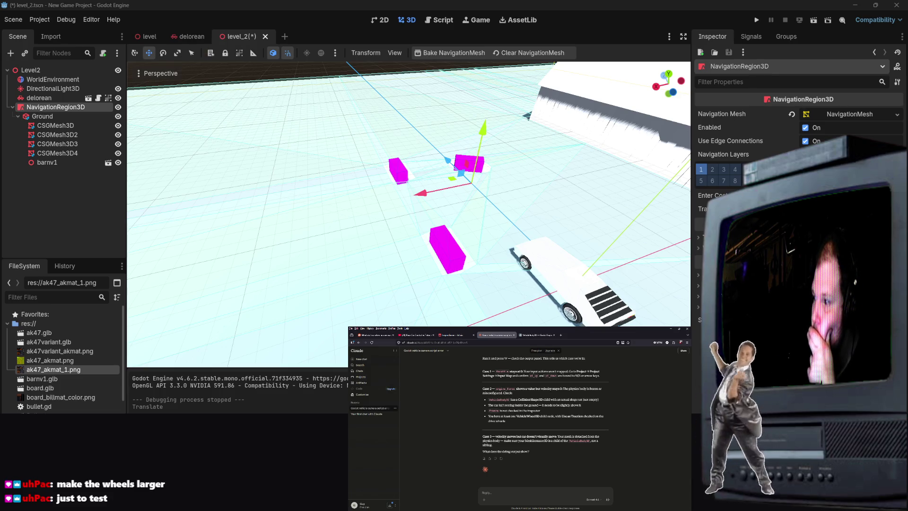
left_click(526, 267)
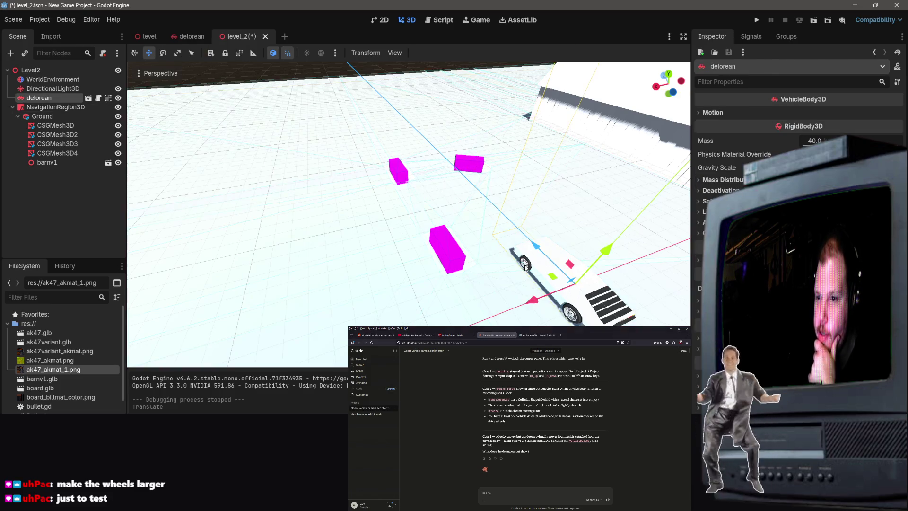
left_click(188, 36)
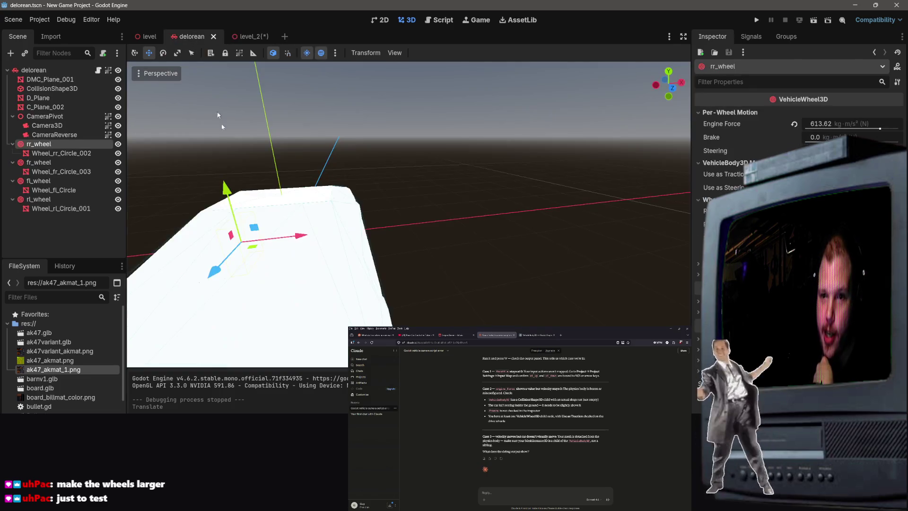
Adjust the VehicleWheel3D settings of rr_wheel, fr_wheel and rl_wheel in turn.
scroll(409, 214, "down", 10)
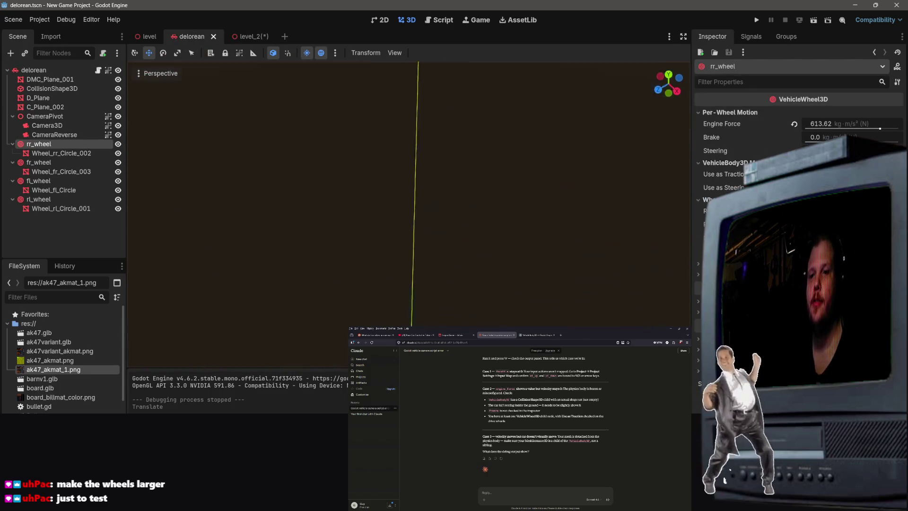
scroll(409, 190, "up", 5)
left_click(454, 139)
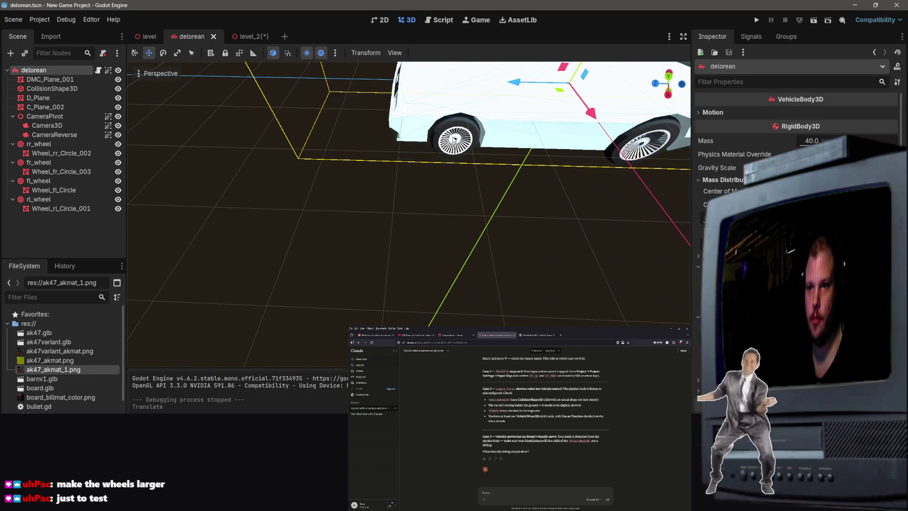
left_click(63, 143)
scroll(664, 200, "down", 5)
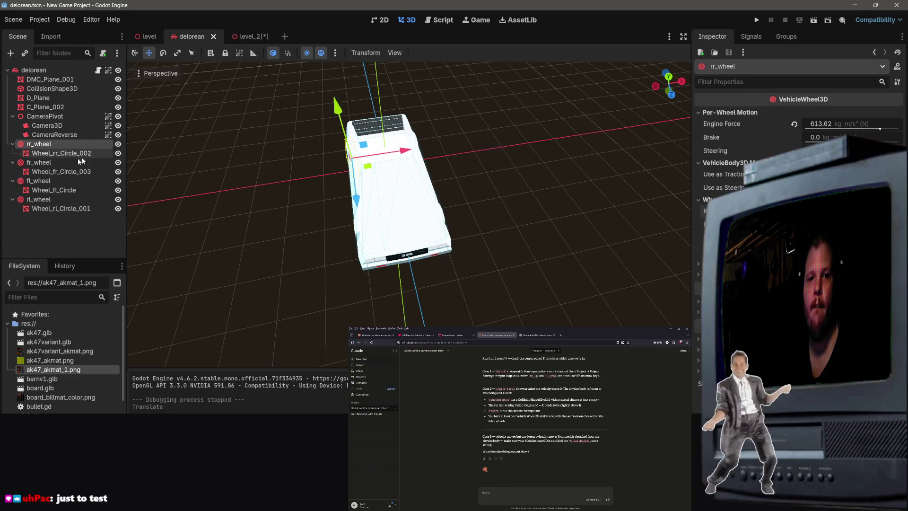
left_click(54, 160)
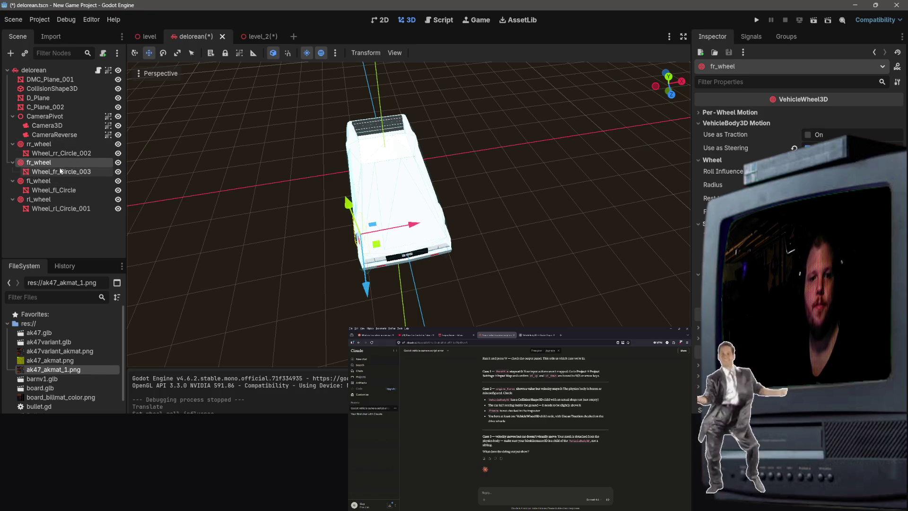
left_click(48, 200)
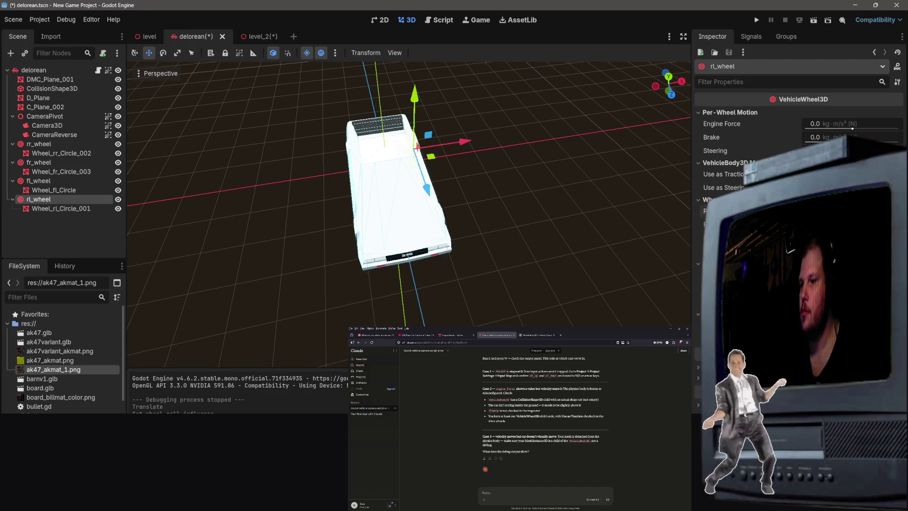
Save the delorean scene and run level_2 to test the car.
key("ctrl+s")
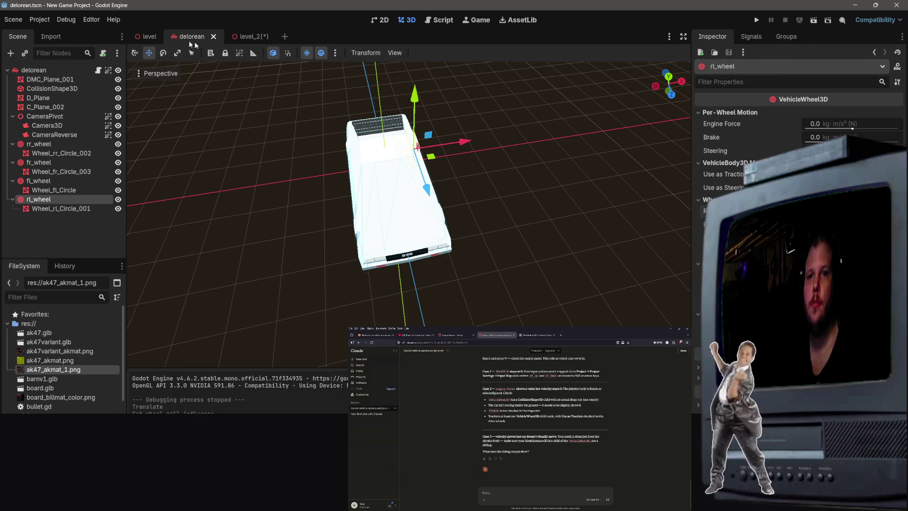
left_click(149, 36)
left_click(813, 20)
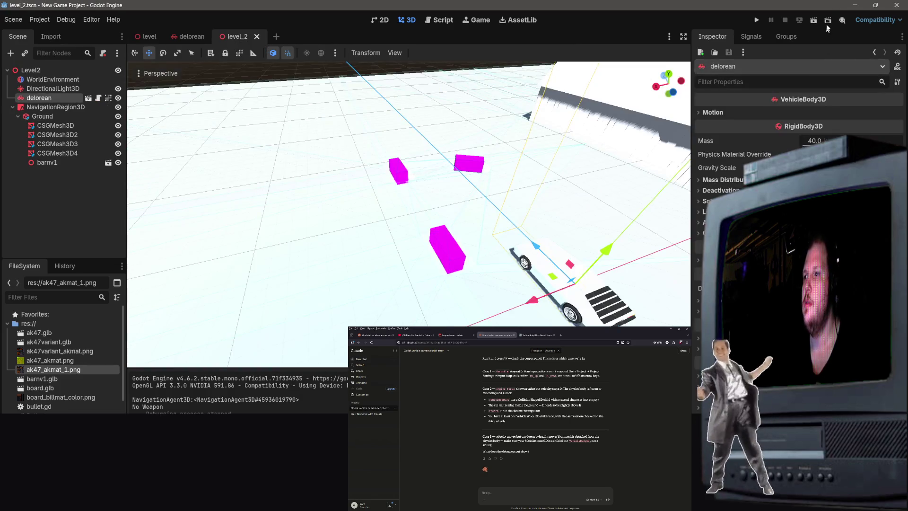
Test-drive the car in level_2, close the game, and return to the delorean scene.
left_click(813, 21)
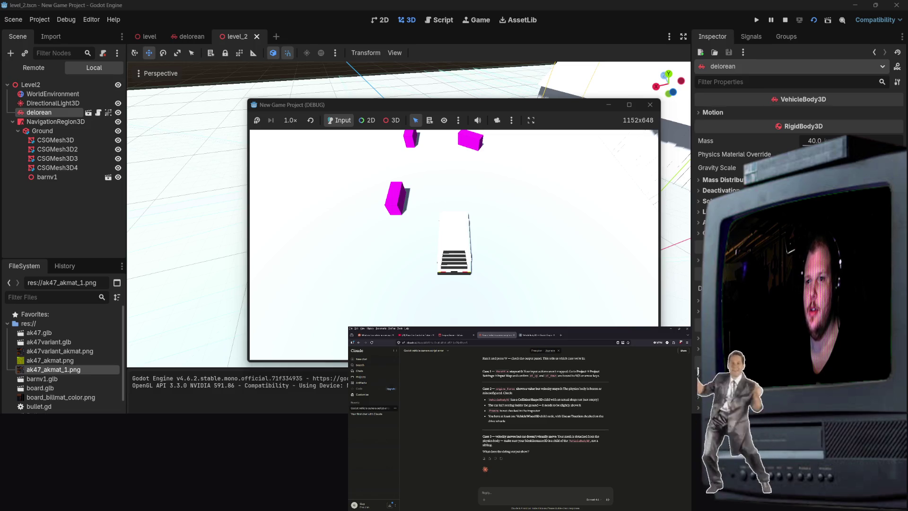
left_click(650, 104)
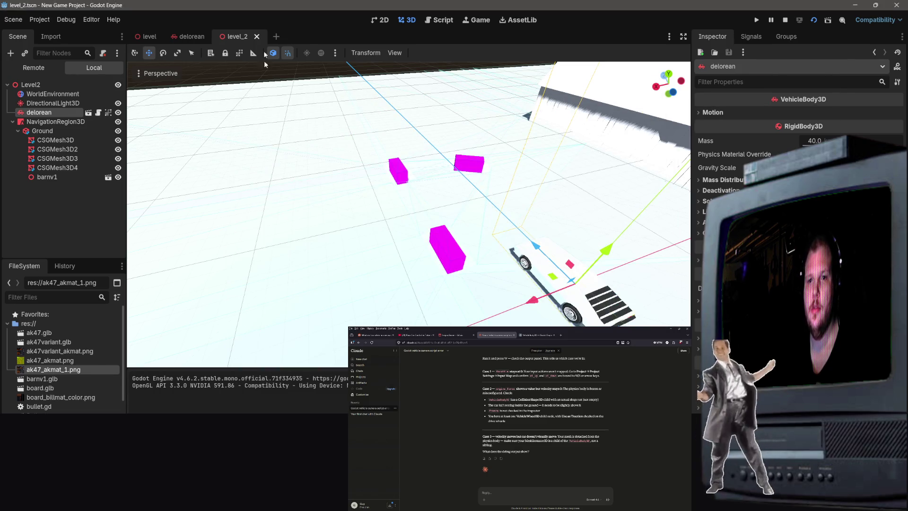
left_click(178, 37)
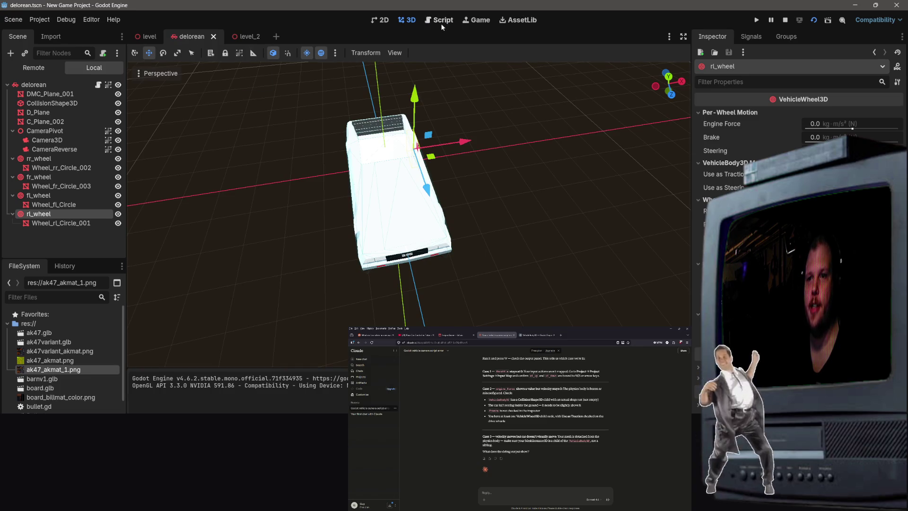
Comment out the mouse-capture call on line 14 of delorean.gd and run the game with F5.
left_click(439, 21)
mouse_move(452, 207)
left_mouse_down()
mouse_move(265, 208)
mouse_move(274, 208)
left_mouse_up()
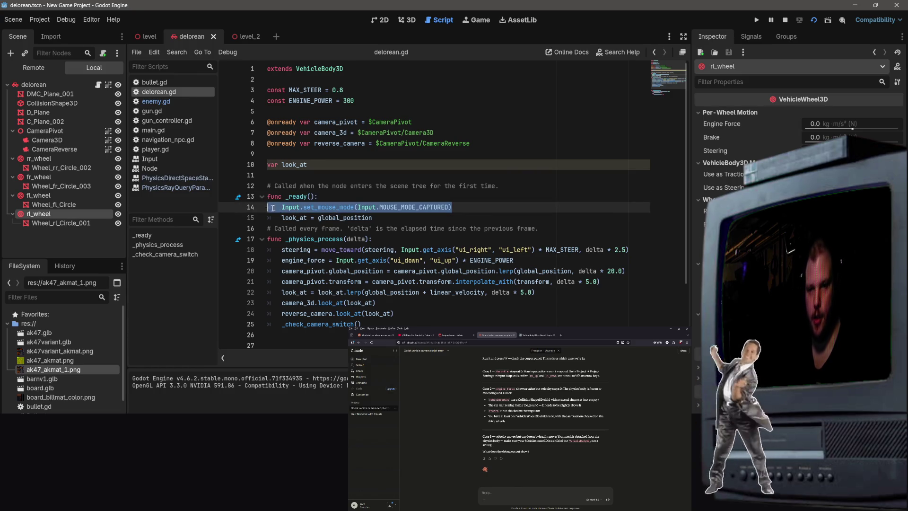
key("ctrl+k")
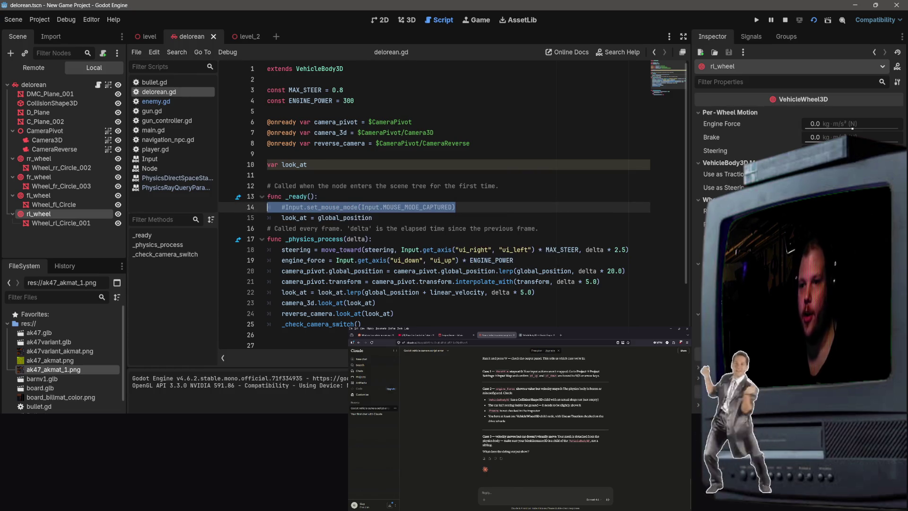
key("F5")
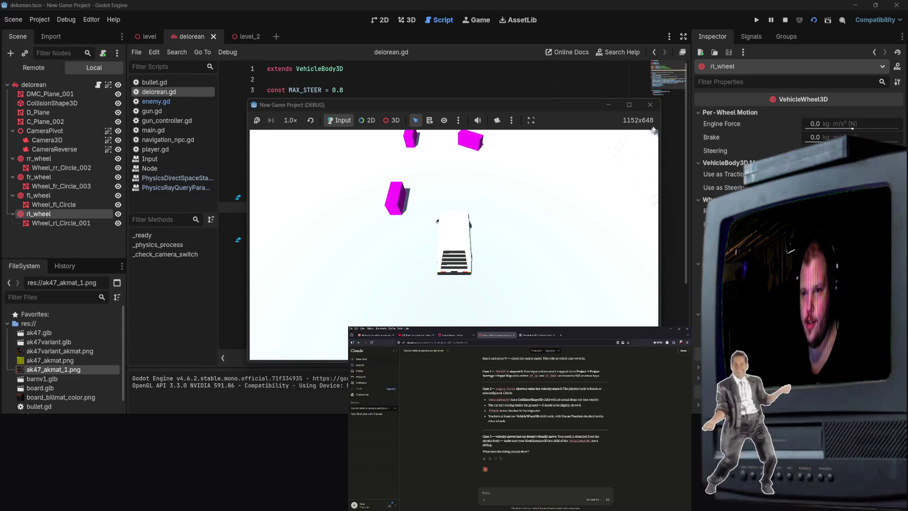
Stop the game, then run the car scene on its own and close it.
left_click(650, 105)
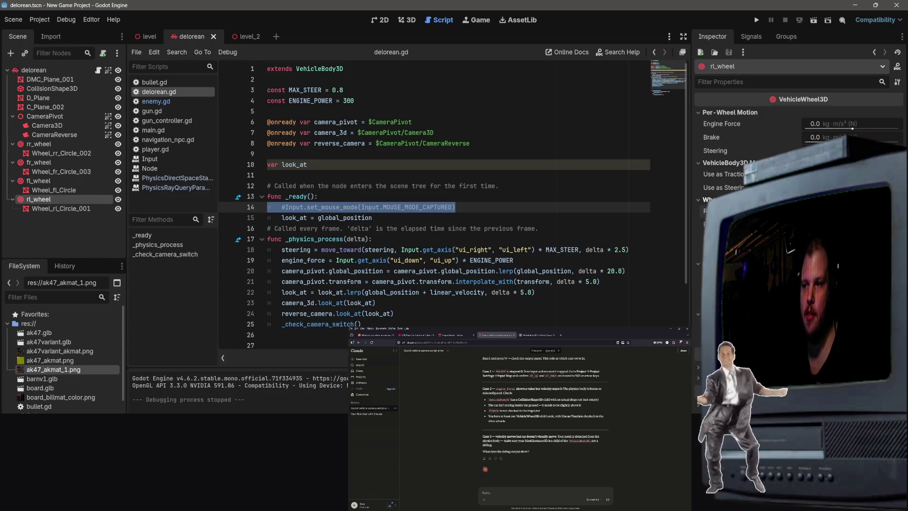
left_click(813, 20)
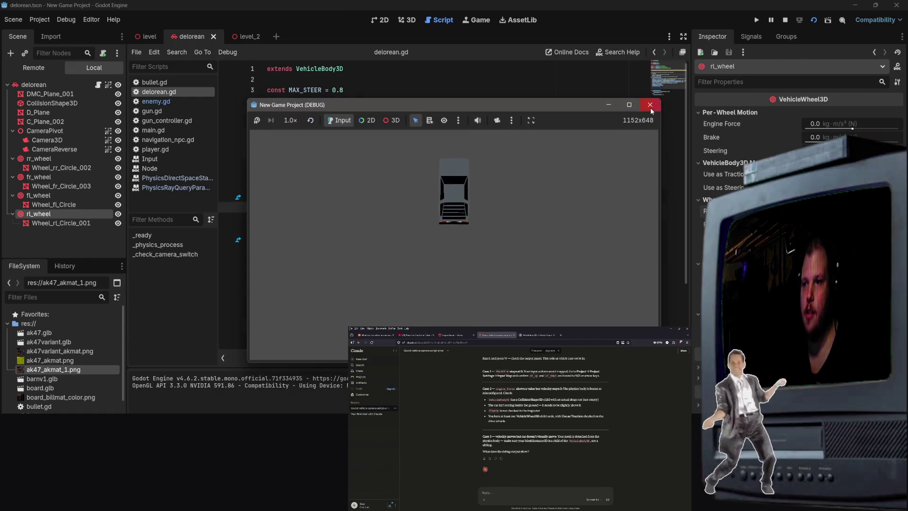
left_click(650, 105)
Test-drive the car in level_2, check the game embedding options, then stop the game.
left_click(246, 40)
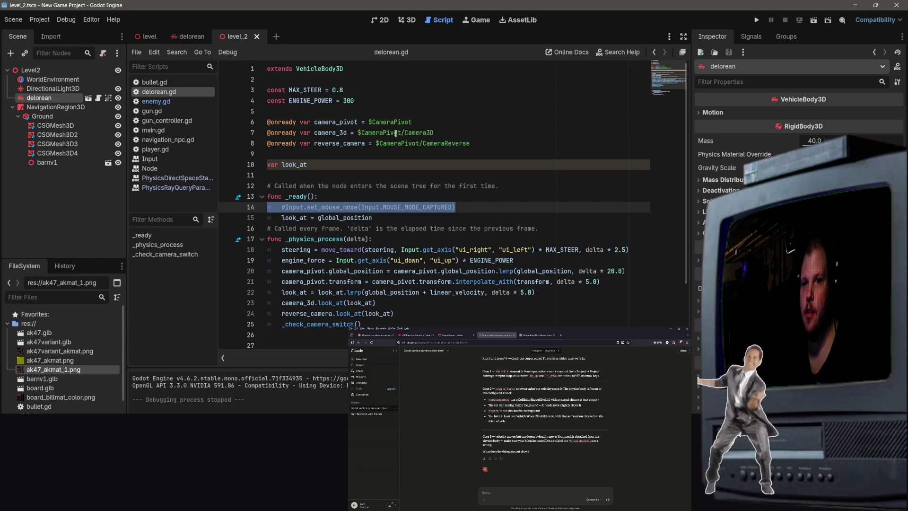
left_click(813, 20)
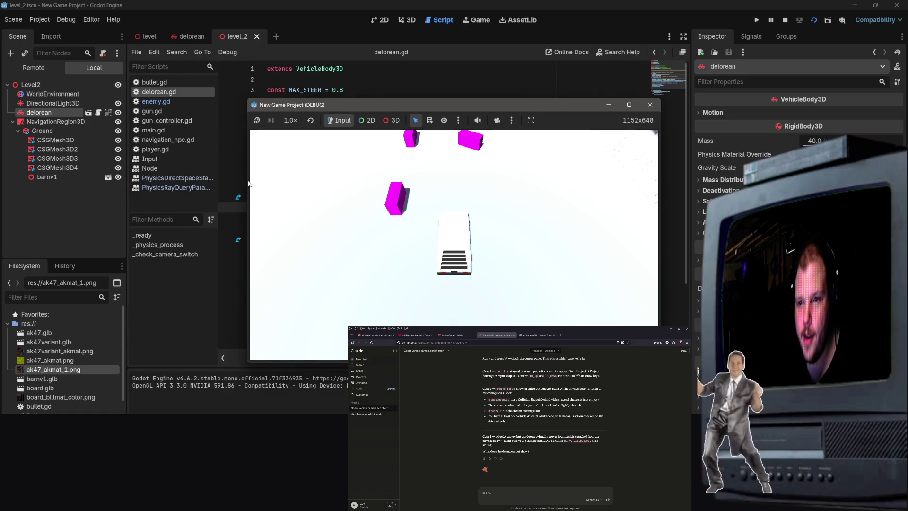
left_click(534, 121)
left_click(535, 122)
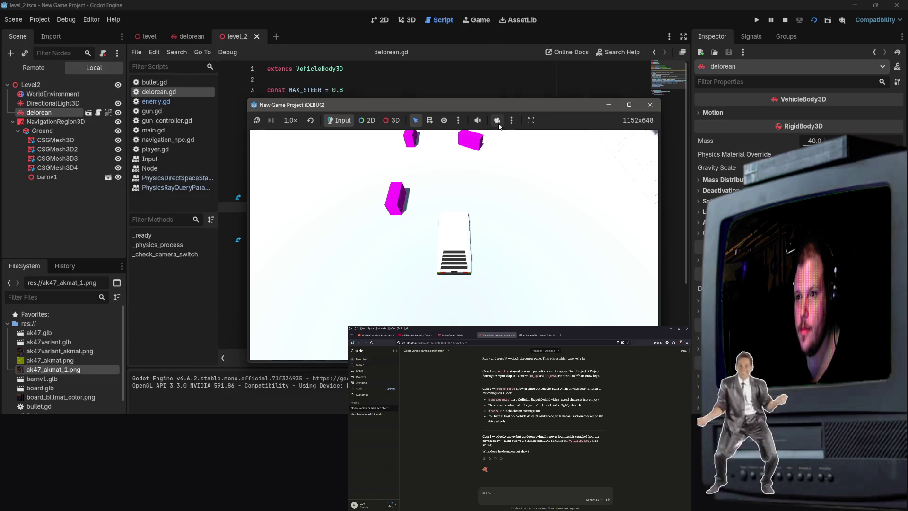
left_click(649, 105)
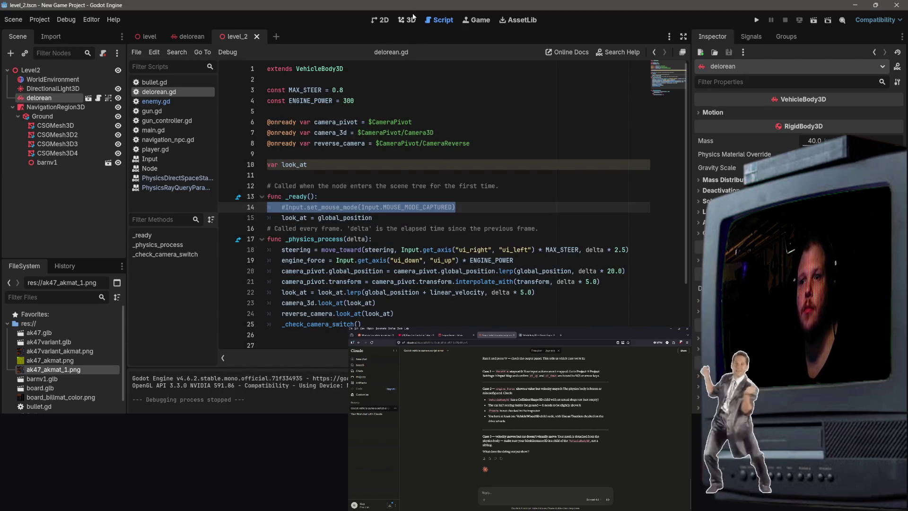
Ungroup CameraPivot, Camera3D and CameraReverse in the delorean scene and save it.
left_click(187, 36)
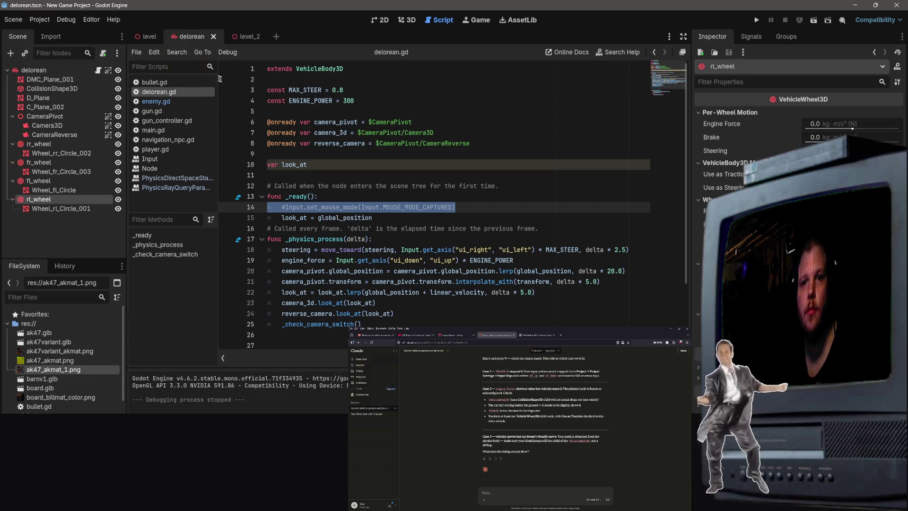
left_click(406, 20)
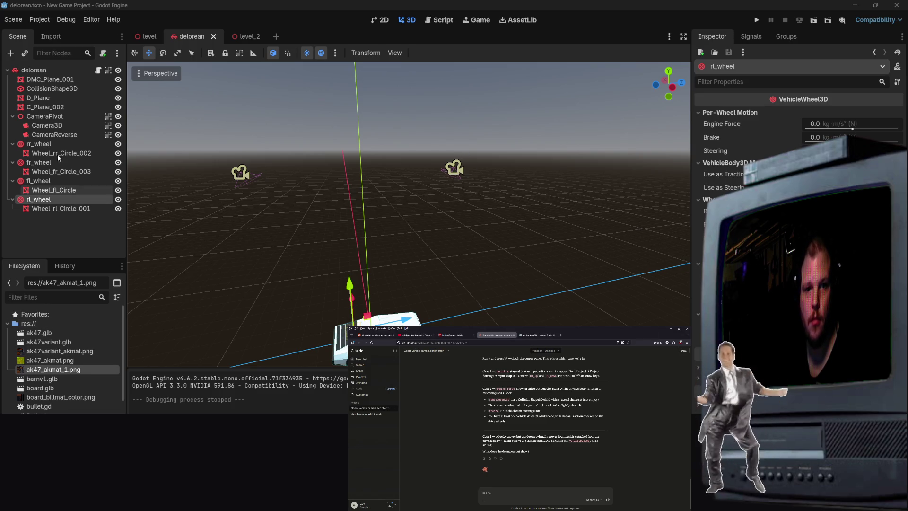
left_click(47, 126)
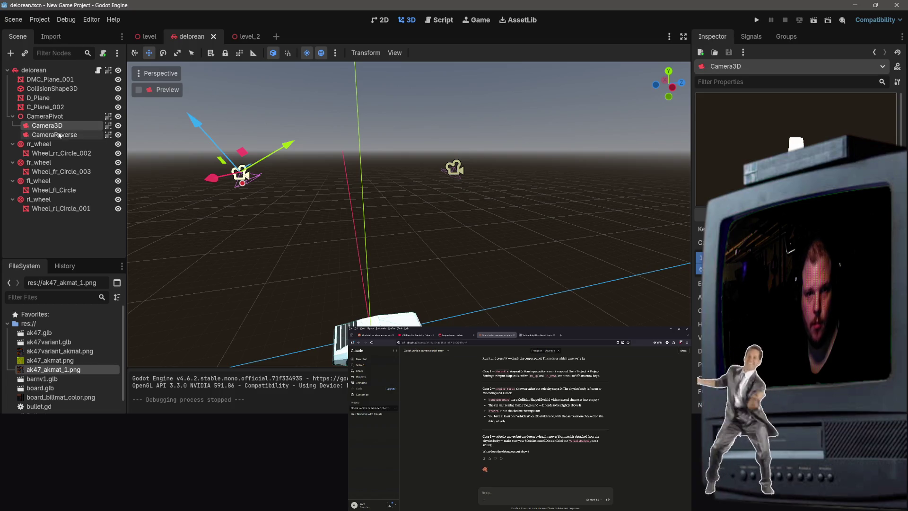
left_click(108, 116)
left_click(108, 126)
left_click(108, 135)
key("ctrl+s")
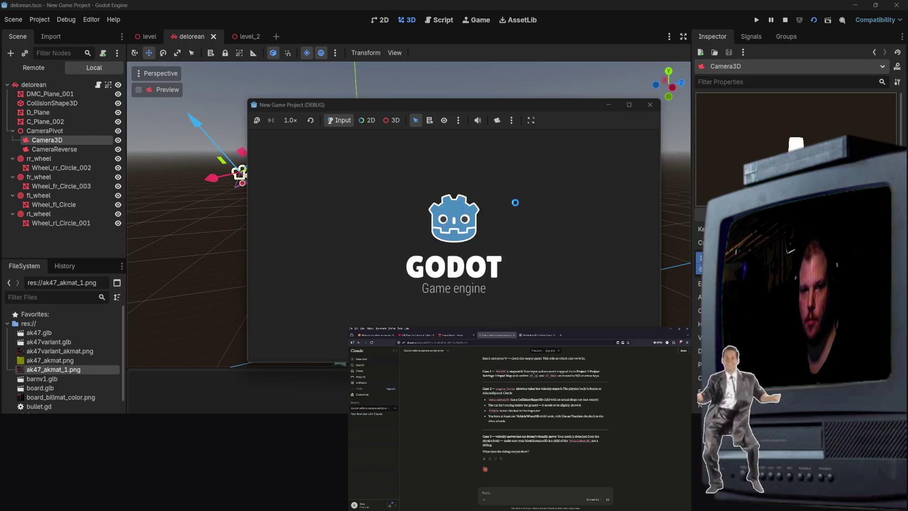
Stop the running game and show delorean.gd with the level_2 scene open.
left_click(649, 104)
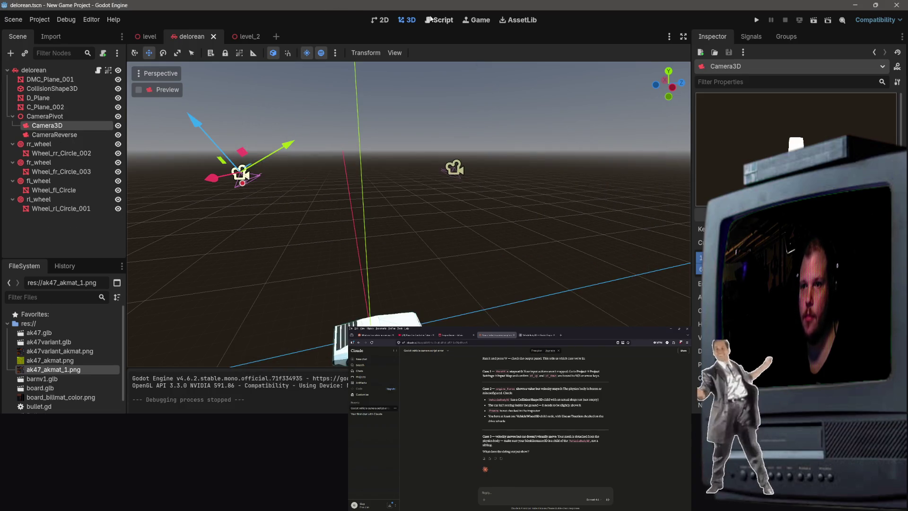
left_click(430, 19)
left_click(245, 37)
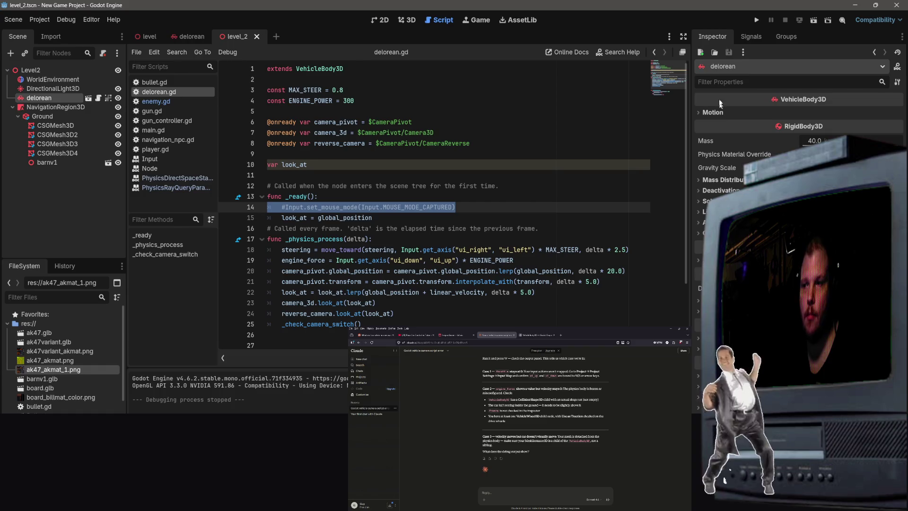
Run level_2 briefly, then change ENGINE_POWER on line 4 to 300.0.
left_click(813, 20)
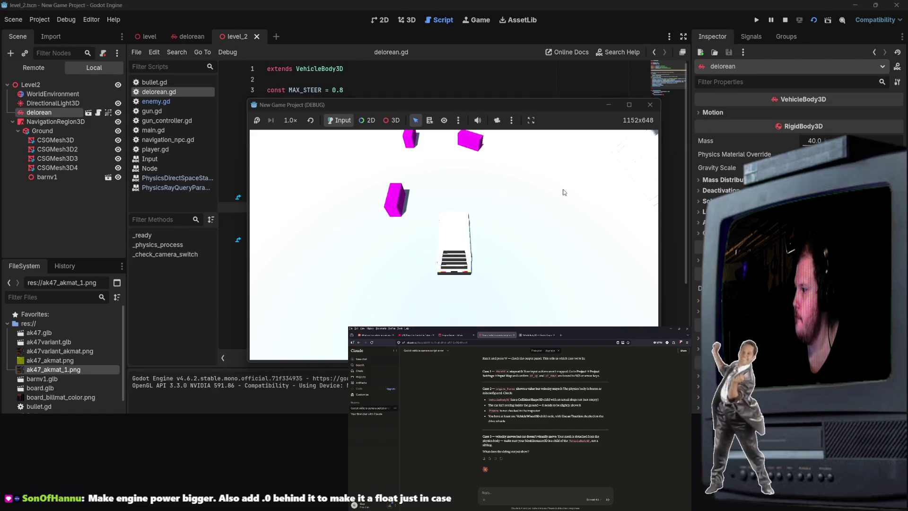
left_click(649, 105)
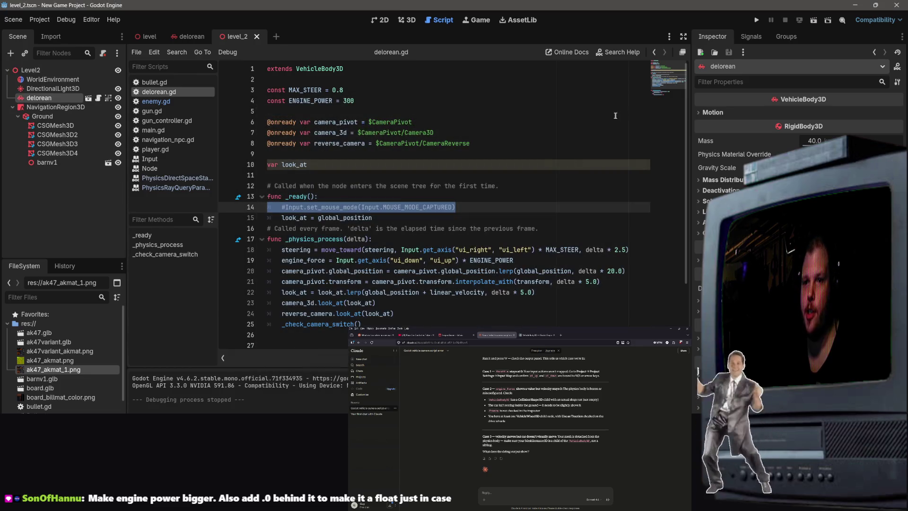
left_click(392, 101)
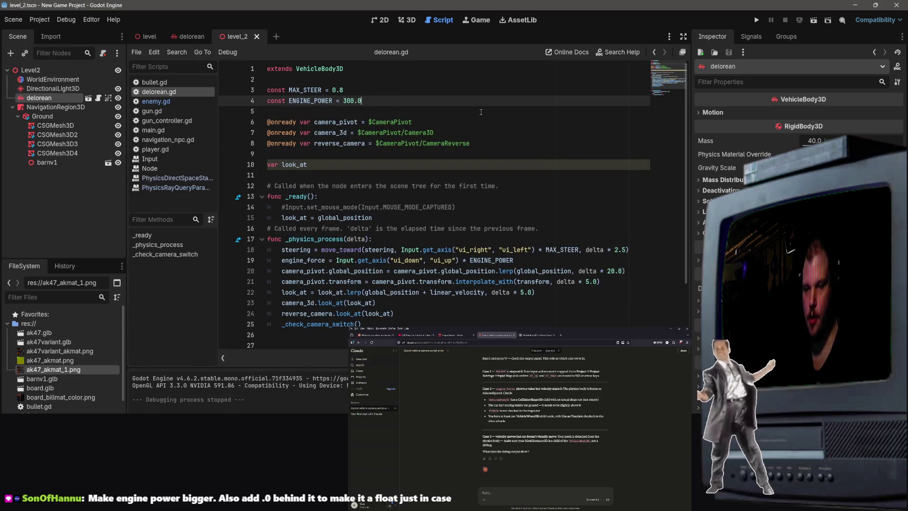
left_click(541, 186)
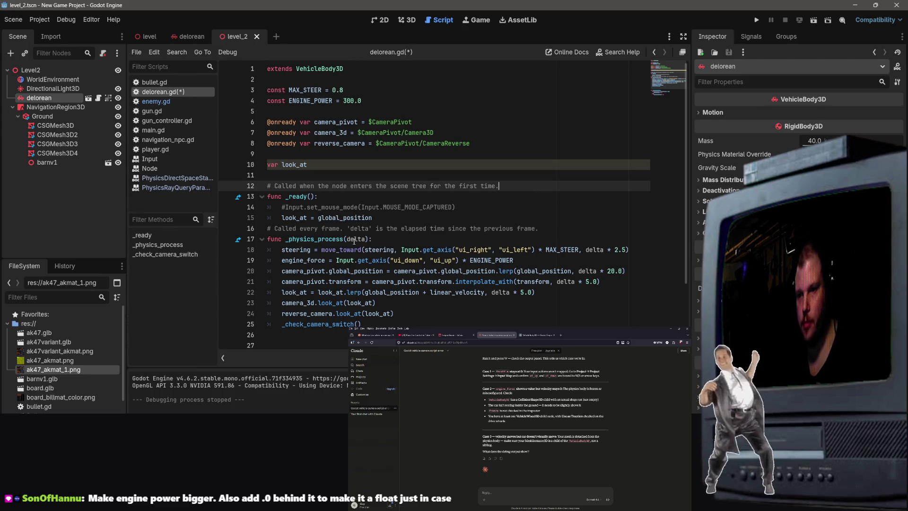
Scroll through the VehicleBody3D documentation page in the browser.
left_click(537, 335)
scroll(525, 428, "up", 2)
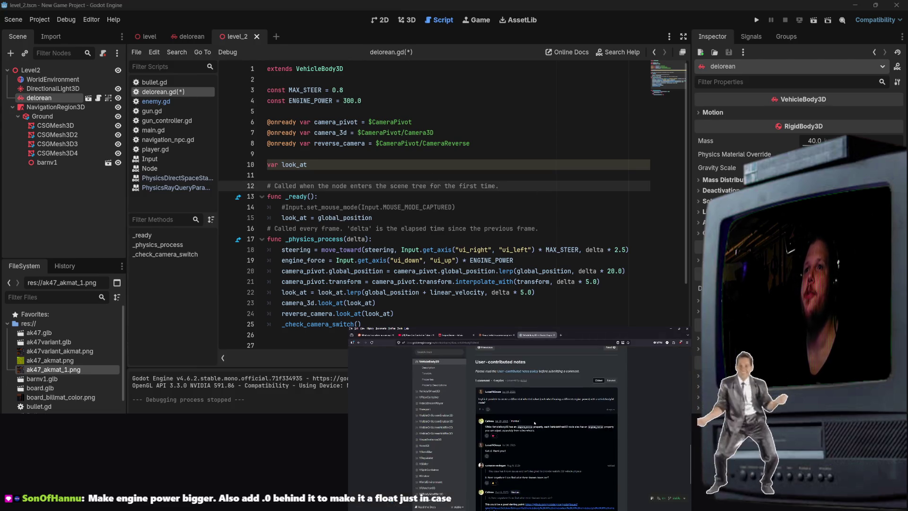
scroll(525, 428, "up", 5)
scroll(533, 413, "up", 3)
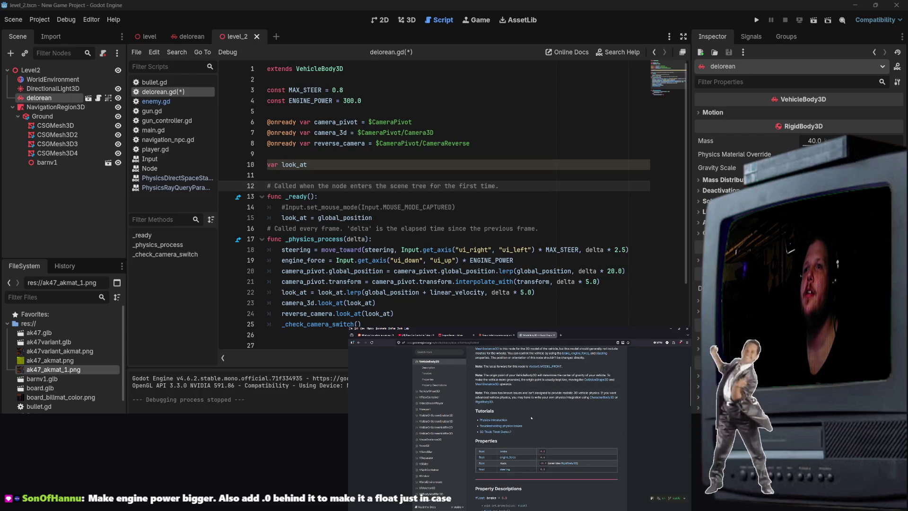
scroll(565, 479, "up", 2)
scroll(574, 483, "up", 2)
scroll(531, 455, "down", 3)
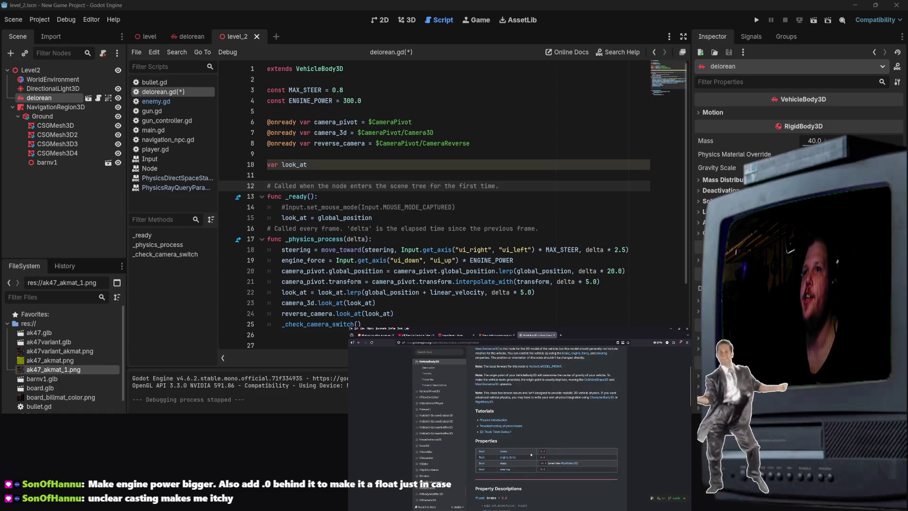
scroll(525, 470, "up", 2)
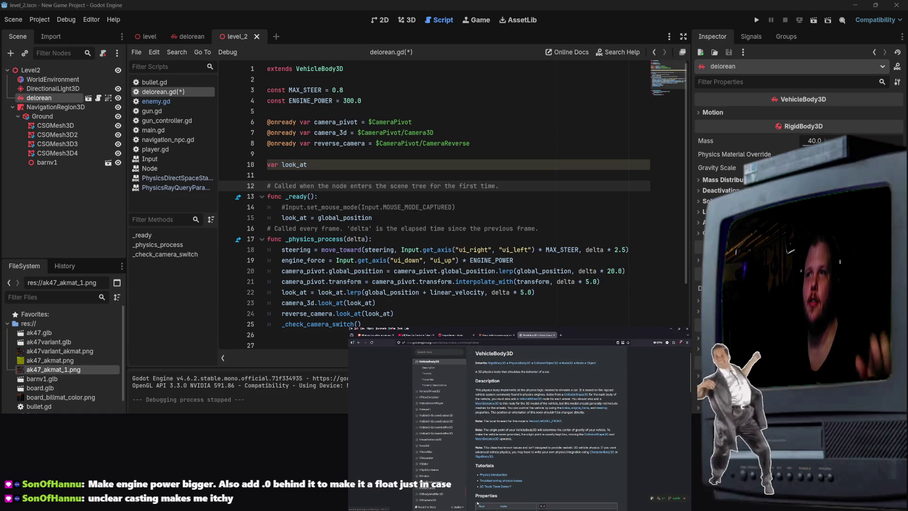
scroll(542, 453, "down", 15)
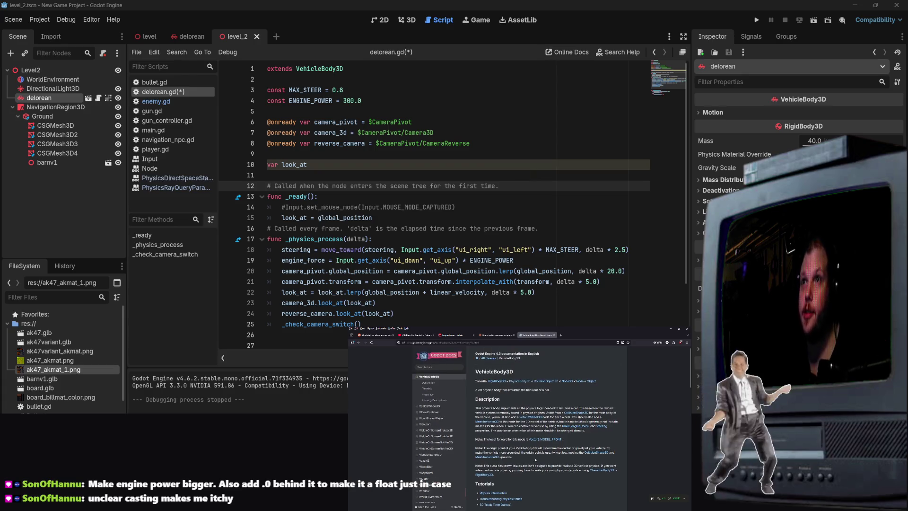
scroll(542, 453, "up", 10)
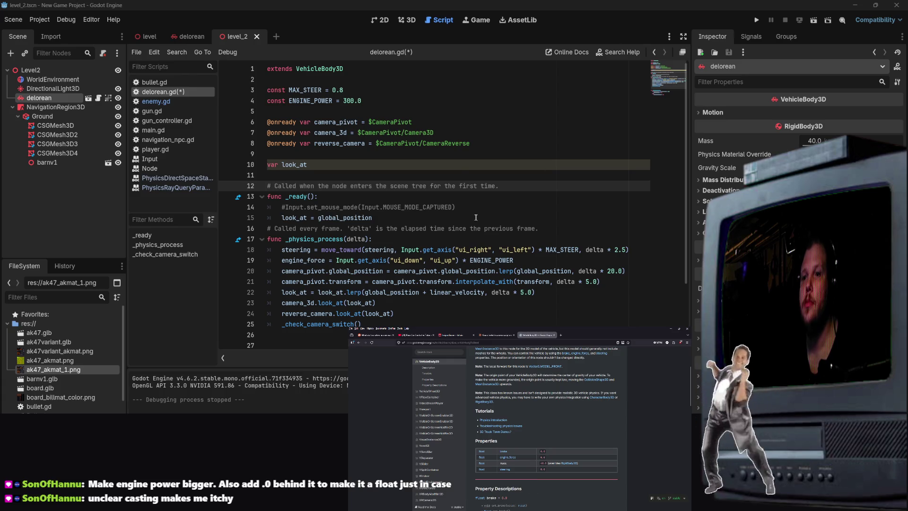
Save delorean.gd, test-run level_2 with F6, then close the game.
left_click(524, 105)
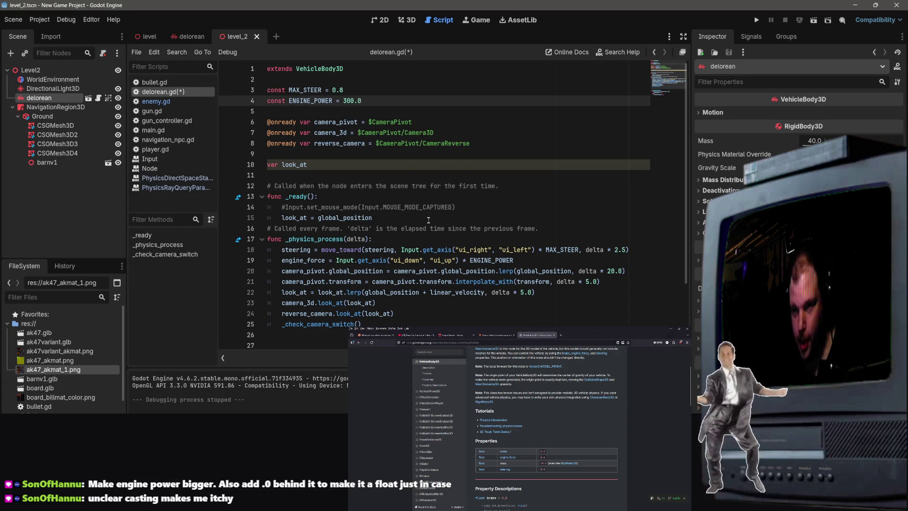
key("F6")
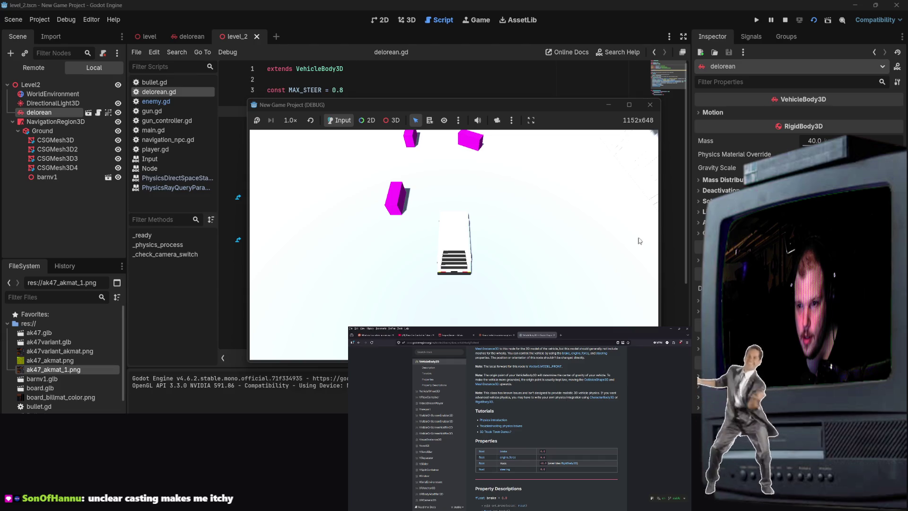
left_click(650, 104)
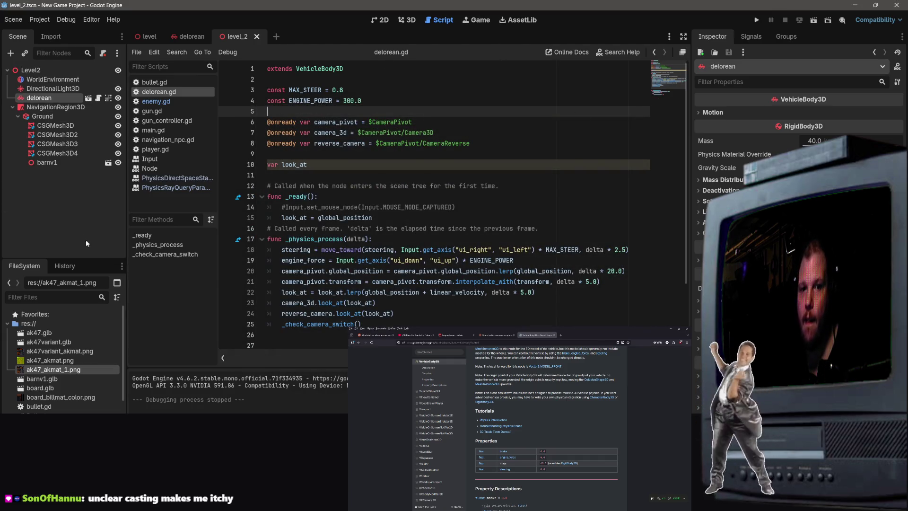
Change ENGINE_POWER on line 4 of delorean.gd from 300.0 to 3000.0 and save.
left_click(92, 238)
scroll(546, 426, "down", 5)
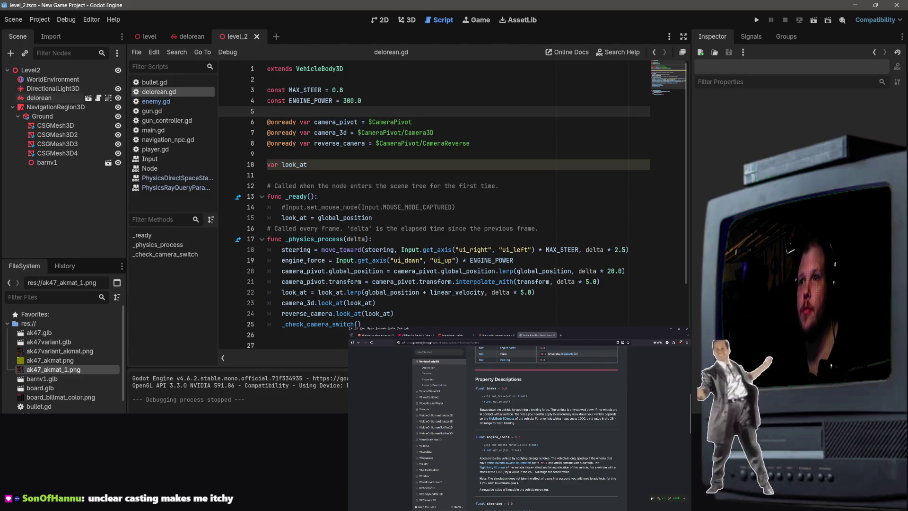
left_click(193, 36)
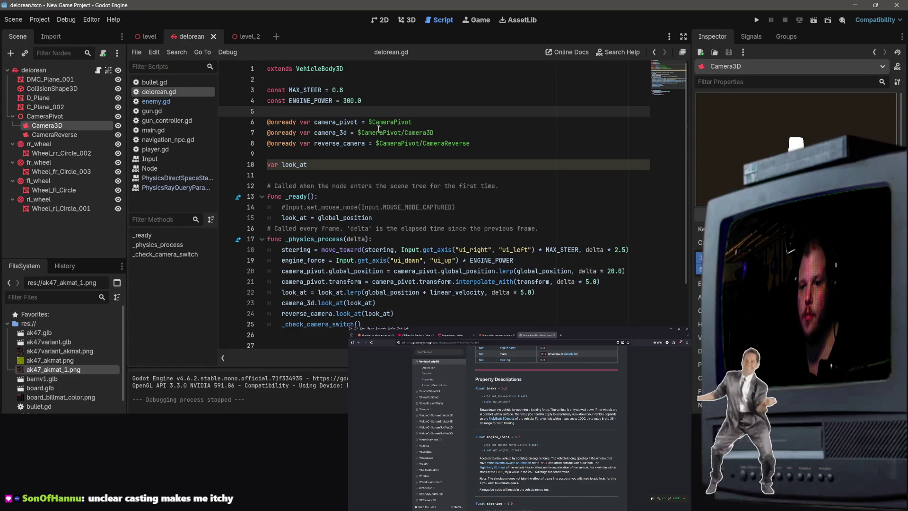
left_click(344, 101)
type("0")
key("ctrl+s")
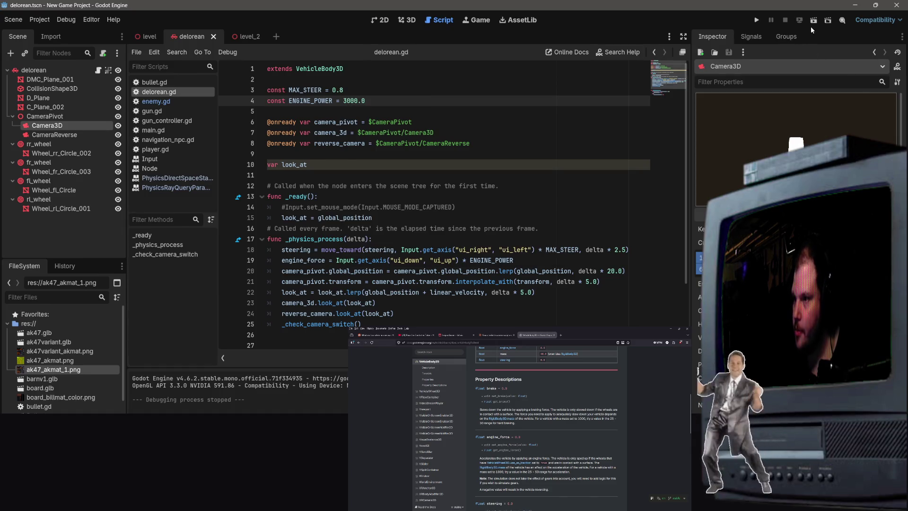
Go back to the level_2 scene and run it to test the car.
left_click(362, 85)
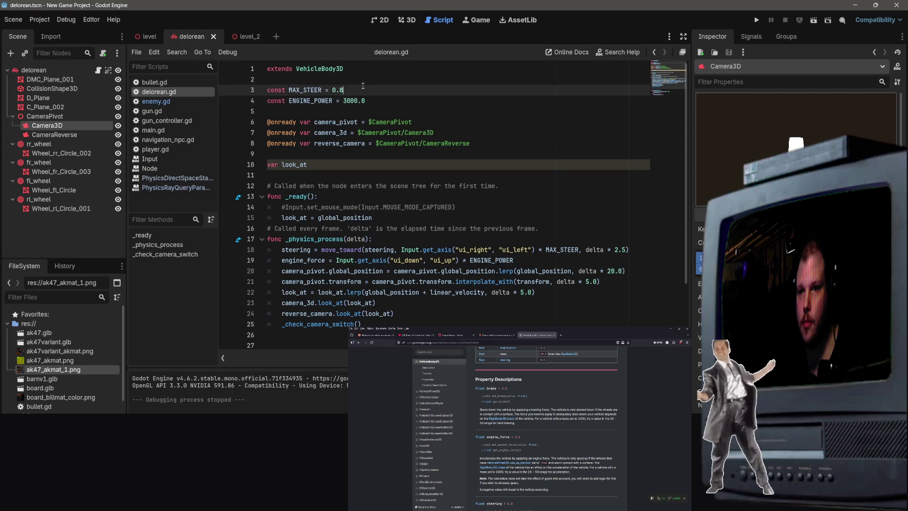
left_click(254, 40)
key("F5")
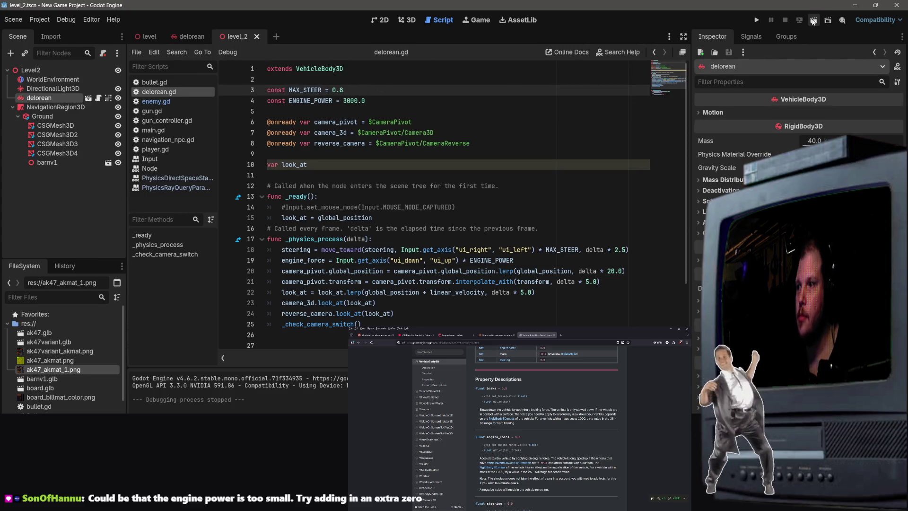
key("w")
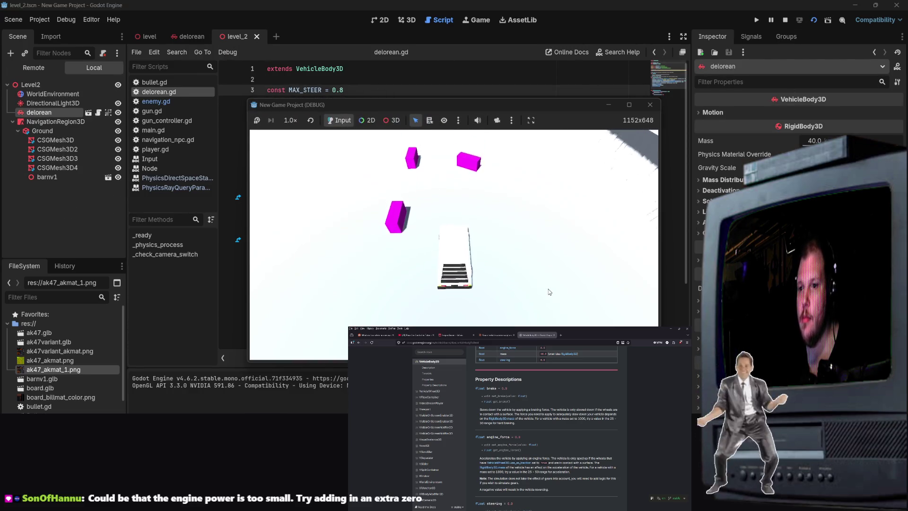
key("a")
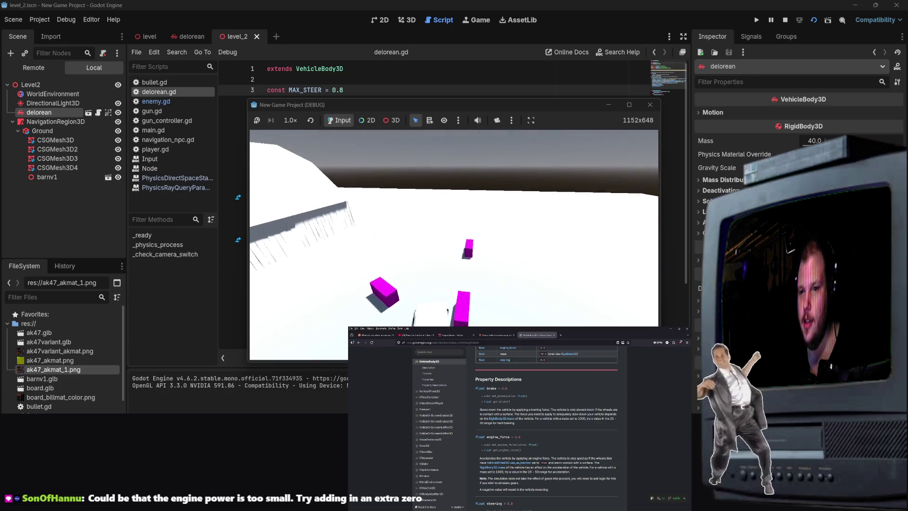
key("F8")
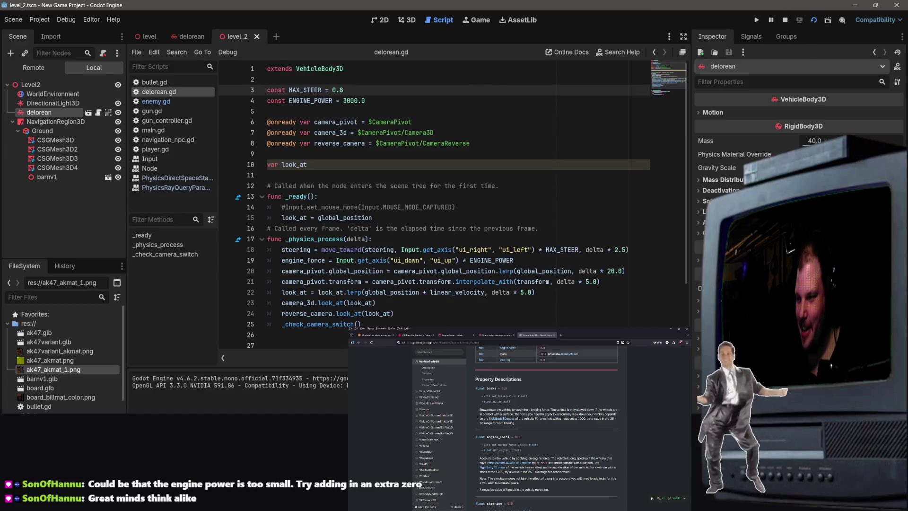
key("F5")
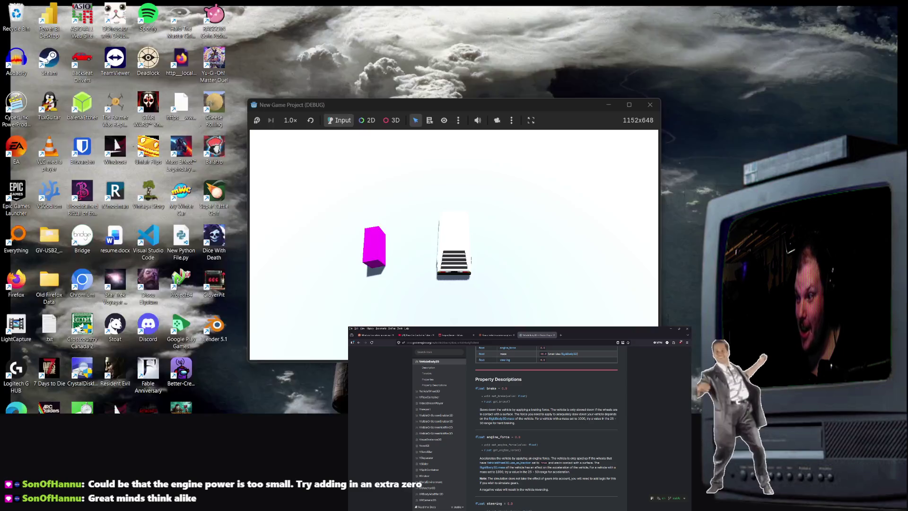
key("w")
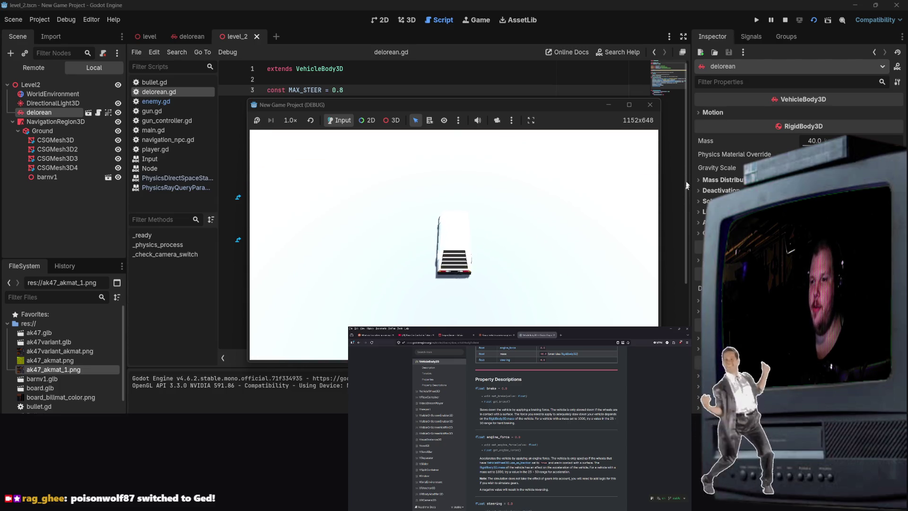
left_click(650, 106)
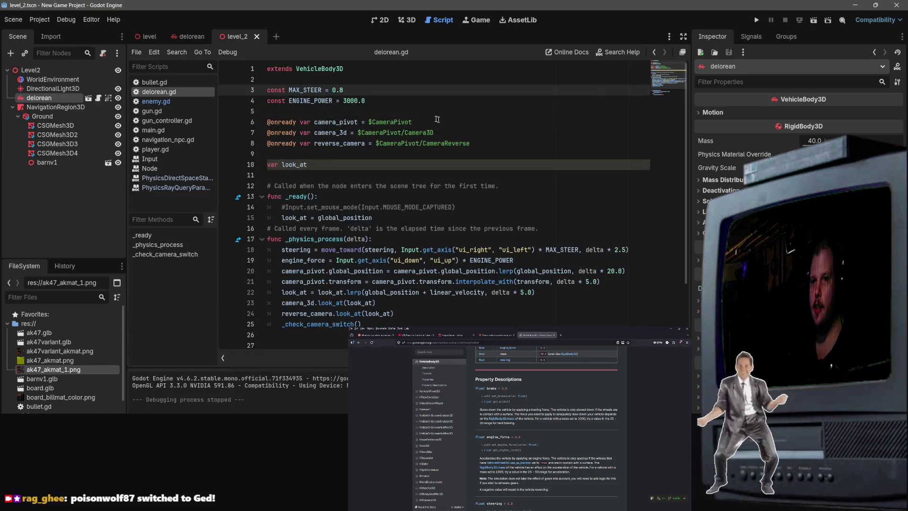
left_click(357, 100)
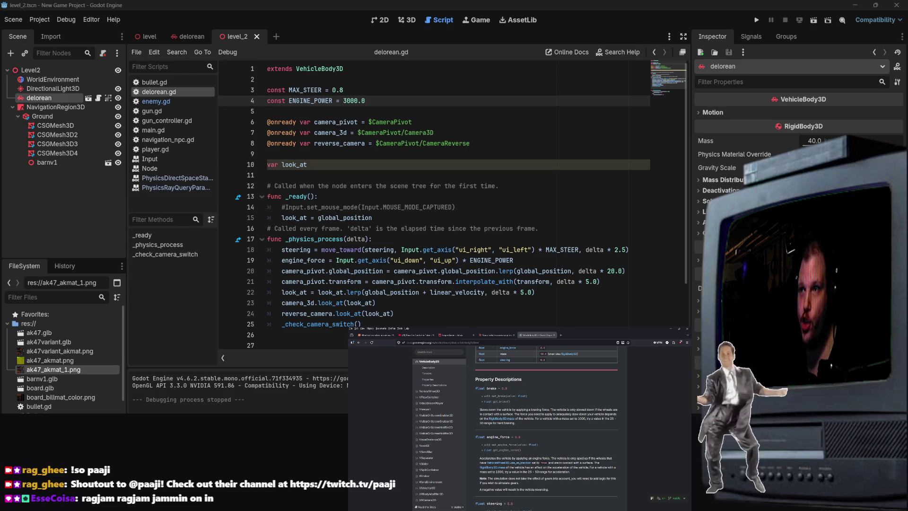
scroll(410, 264, "down", 3)
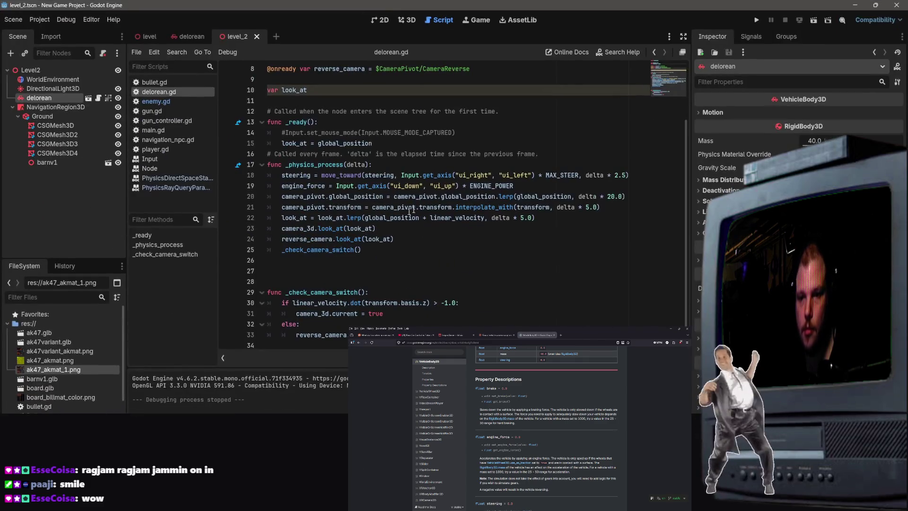
left_click(814, 21)
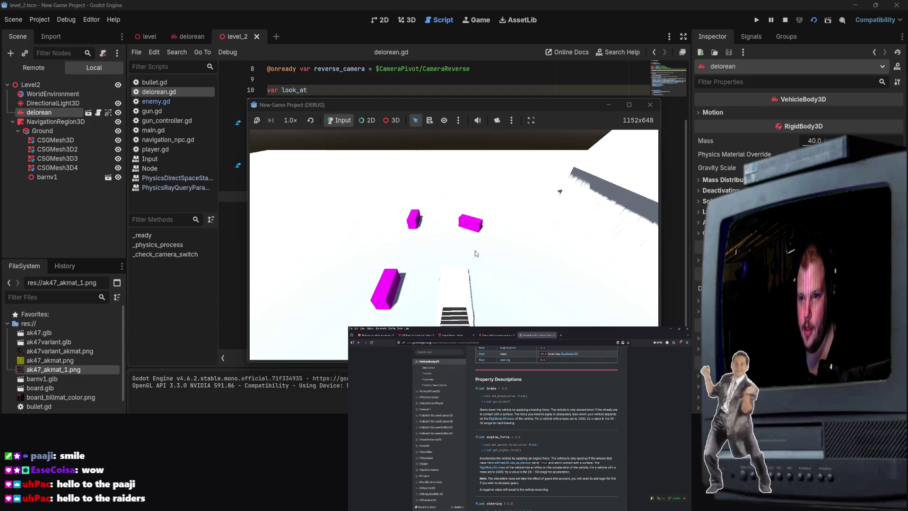
left_click(651, 106)
left_click(361, 250)
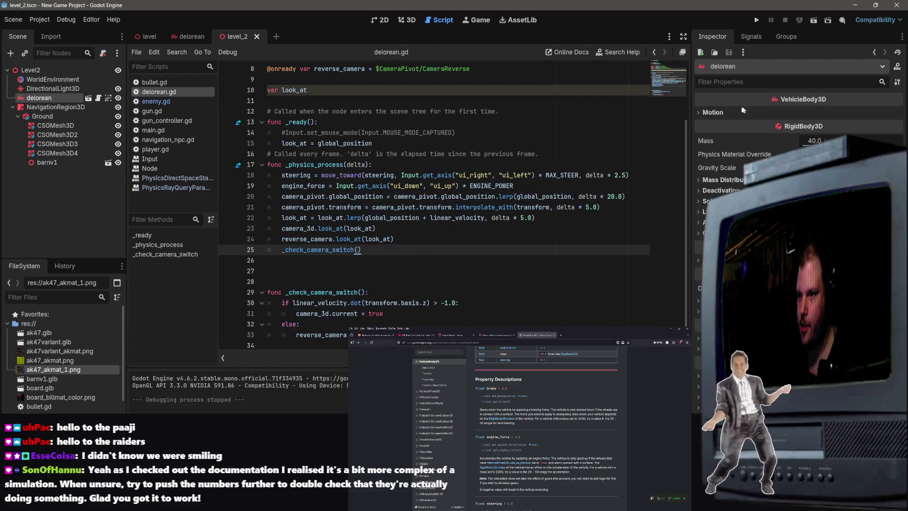
In the delorean scene, set rr_wheel's Engine Force to 0.
left_click(199, 38)
left_click(63, 145)
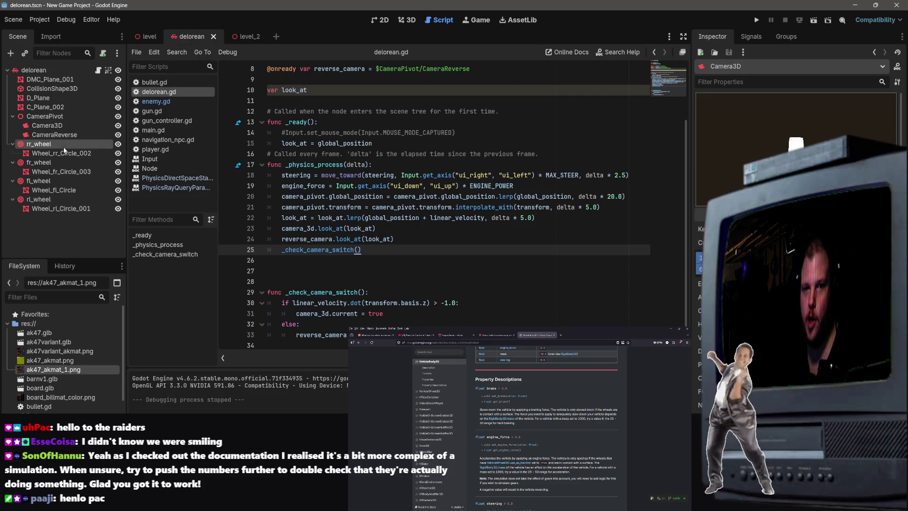
left_click(844, 124)
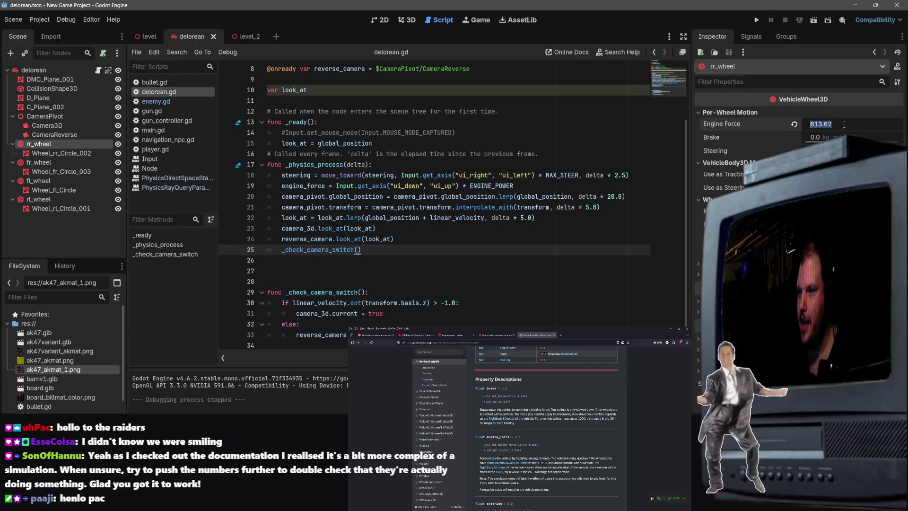
type("0")
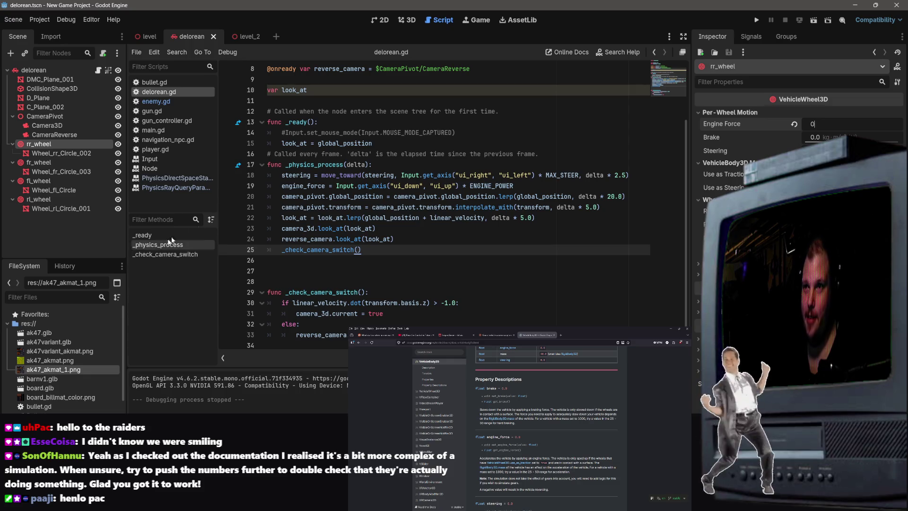
Test-drive level_2 with the new rr_wheel engine force, then stop the game.
left_click(247, 36)
left_click(798, 20)
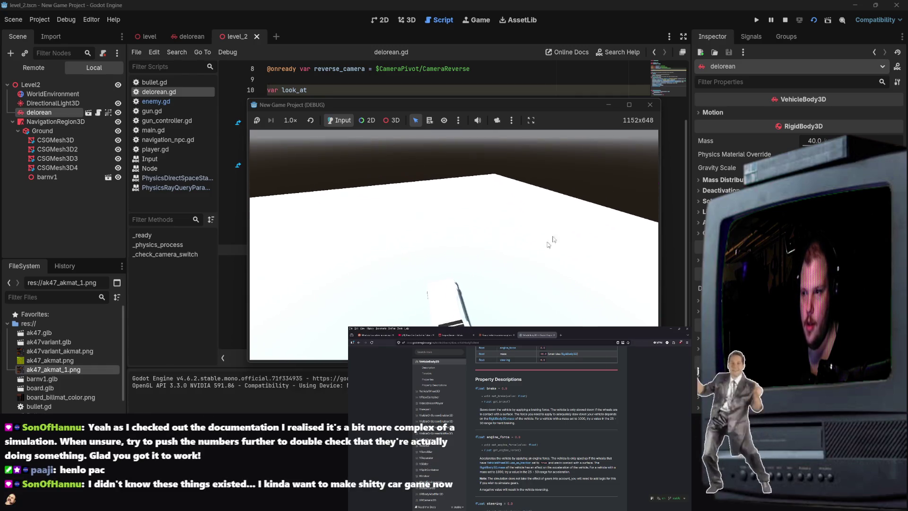
left_click(650, 105)
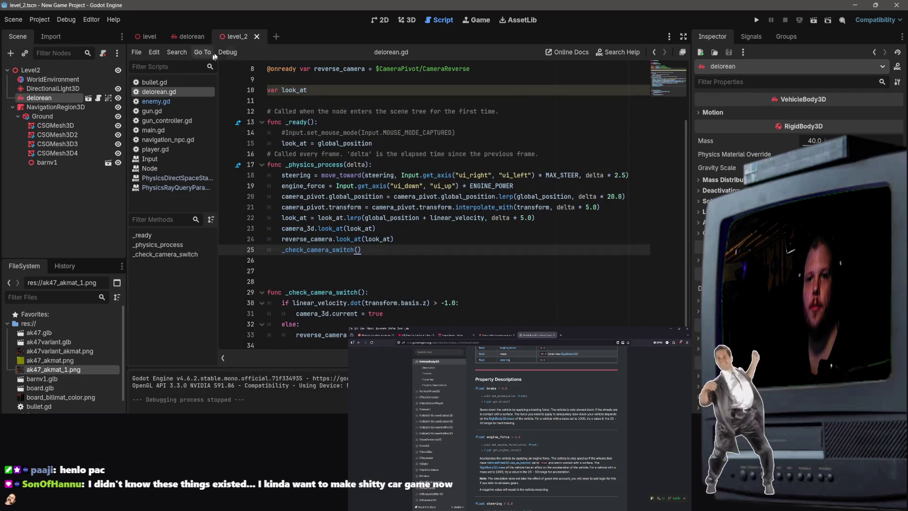
Compare the four wheels' settings and toggle Use as Steering on rr_wheel.
left_click(194, 36)
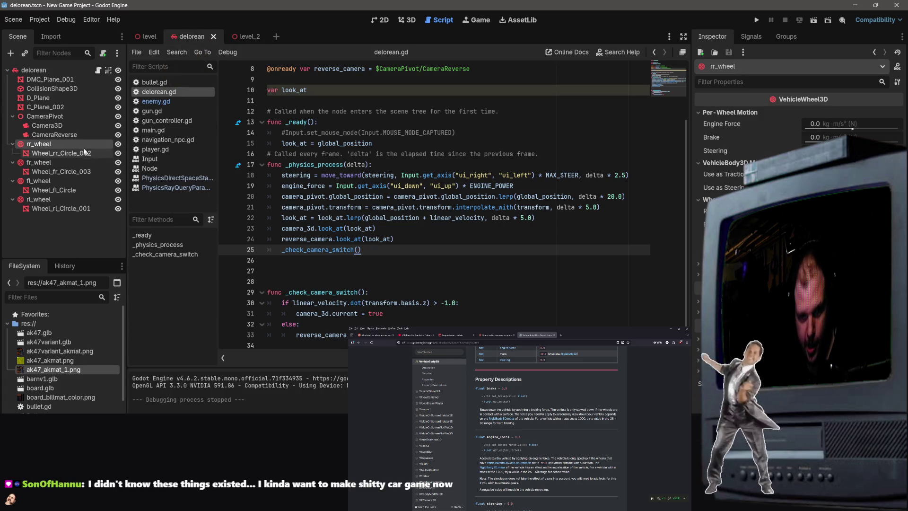
left_click(64, 163)
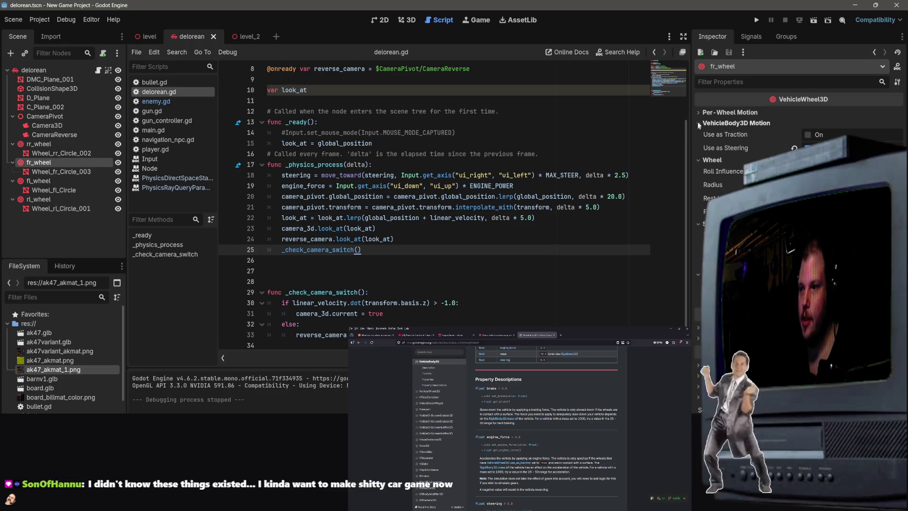
left_click(38, 181)
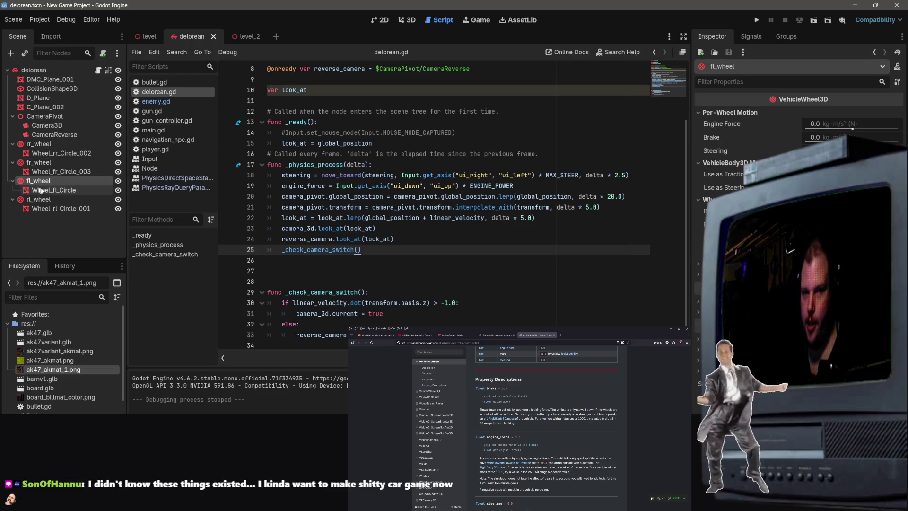
left_click(47, 199)
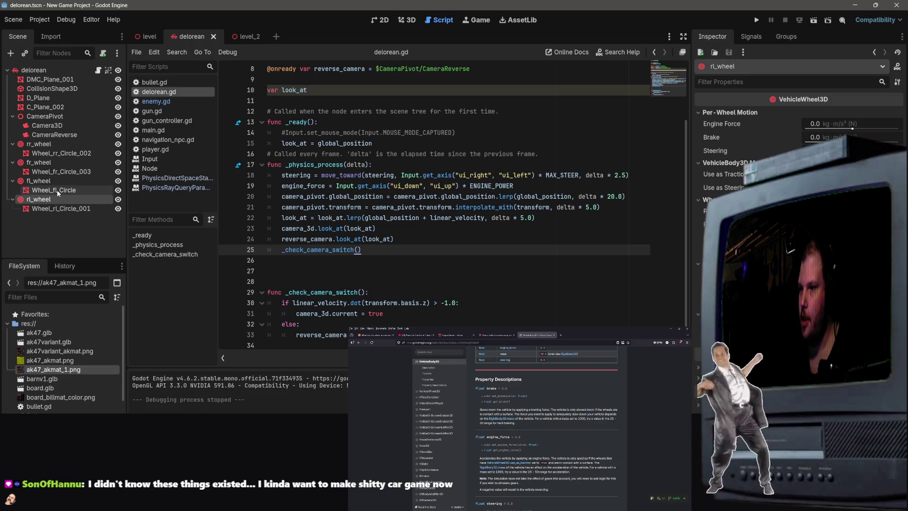
left_click(49, 163)
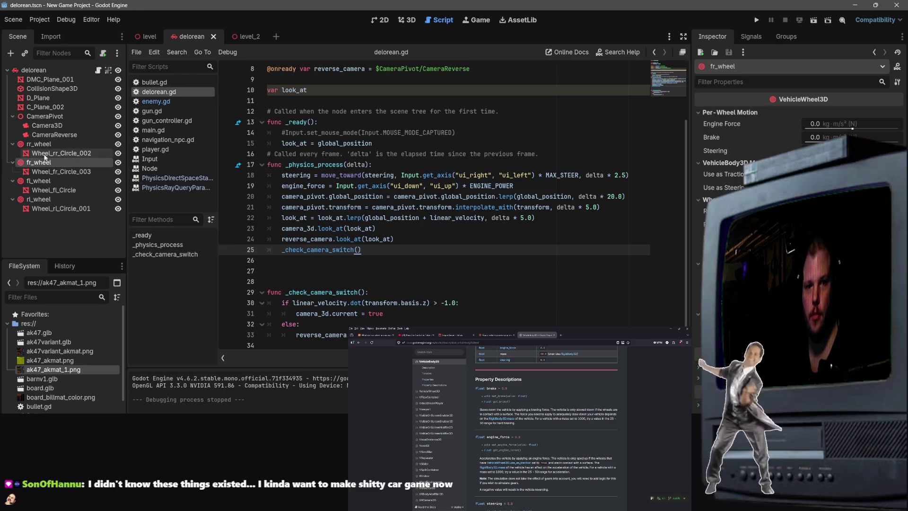
left_click(43, 144)
left_click(809, 188)
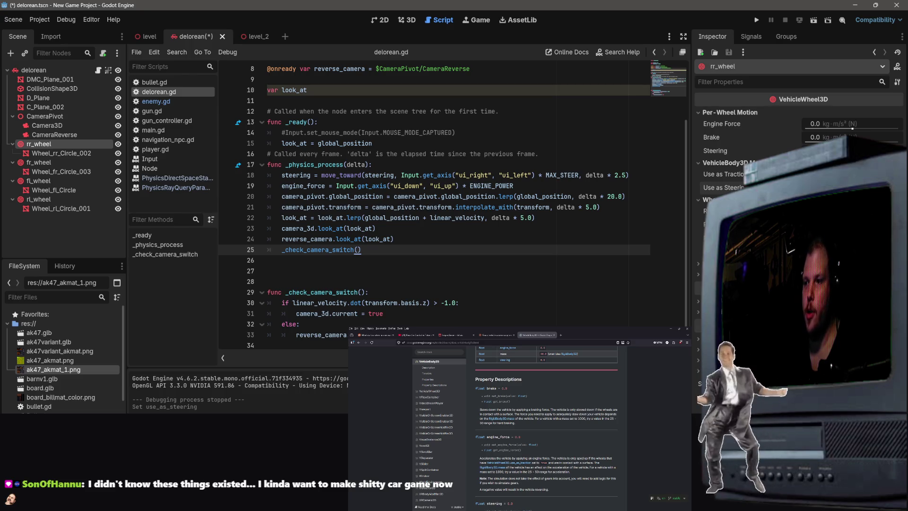
Review the fr, fl and rl wheel settings and the Wheel_fr_Circle_003 mesh, then save the delorean scene.
left_click(39, 163)
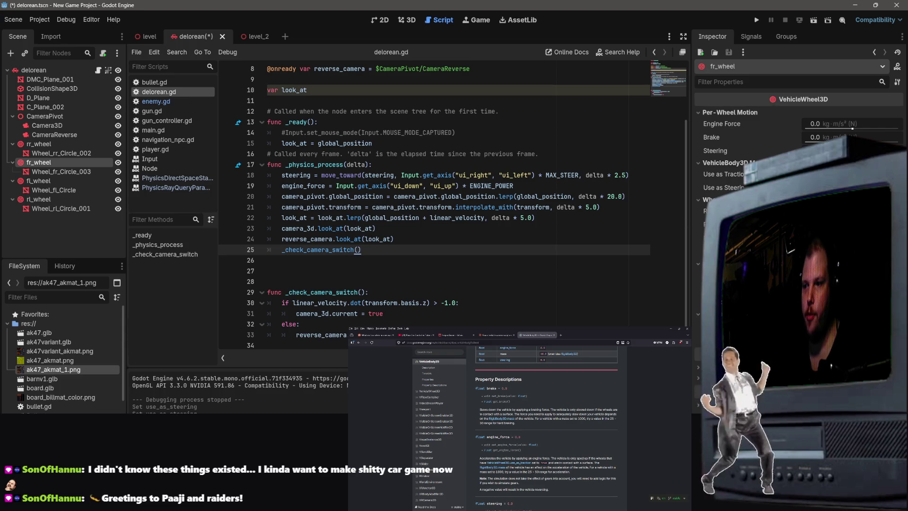
left_click(38, 181)
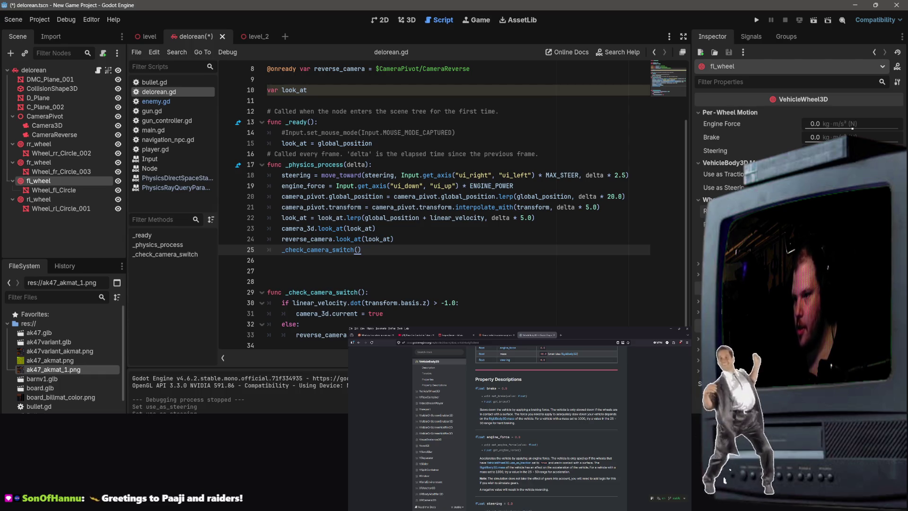
left_click(56, 189)
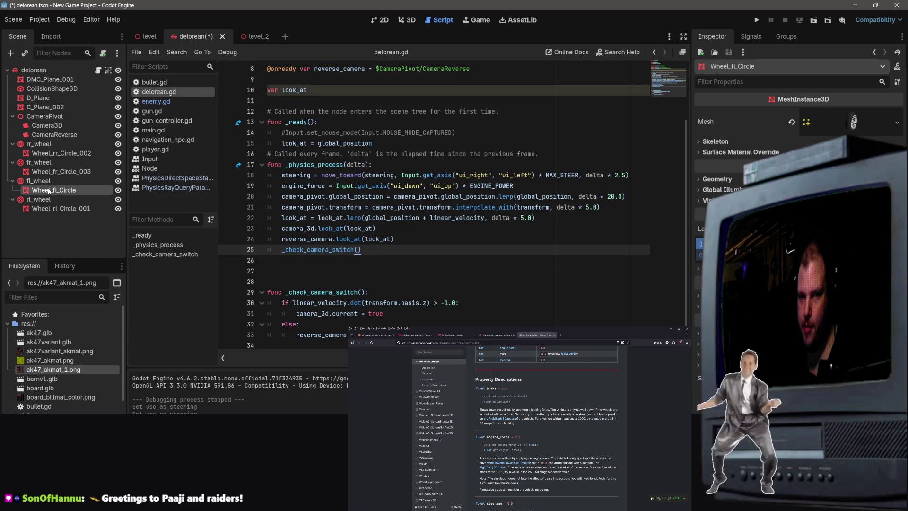
left_click(55, 173)
left_click(47, 181)
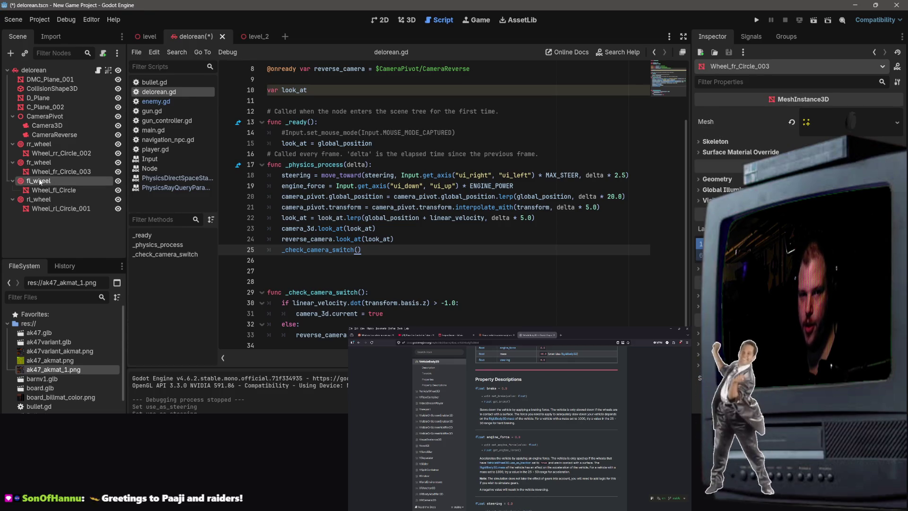
left_click(39, 162)
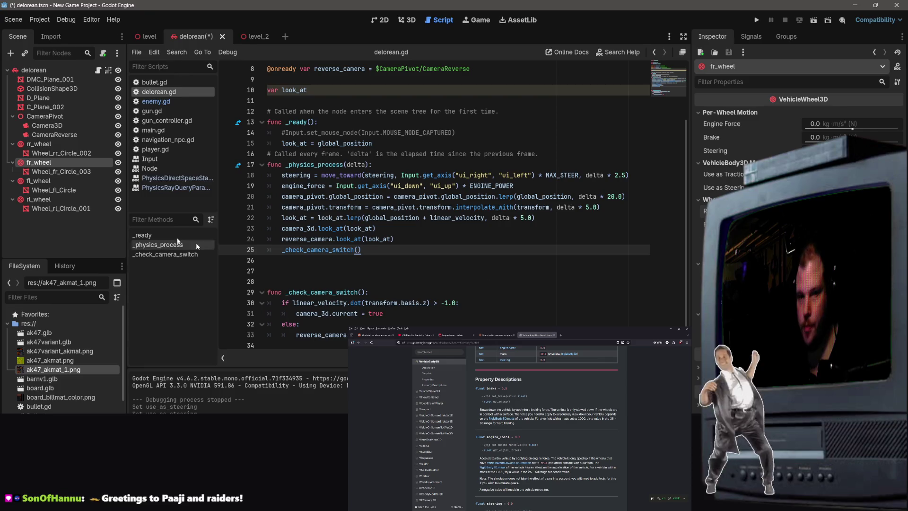
left_click(41, 145)
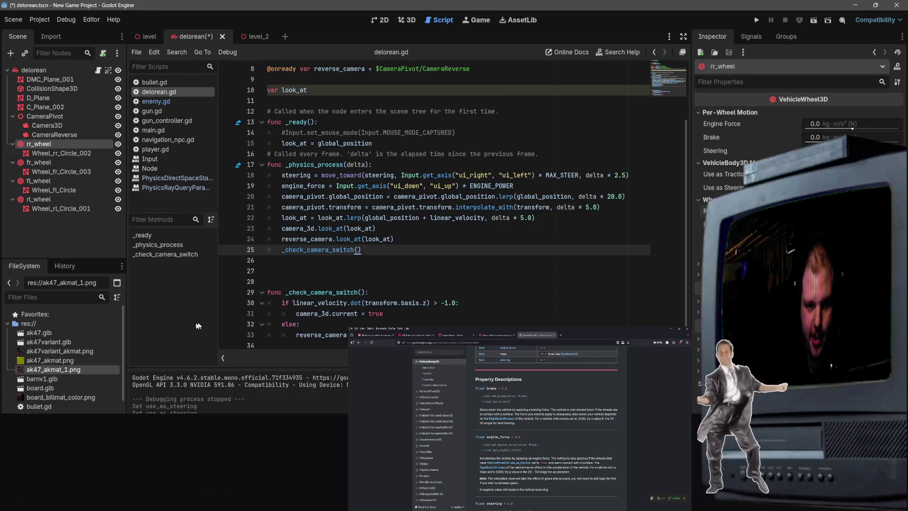
left_click(49, 199)
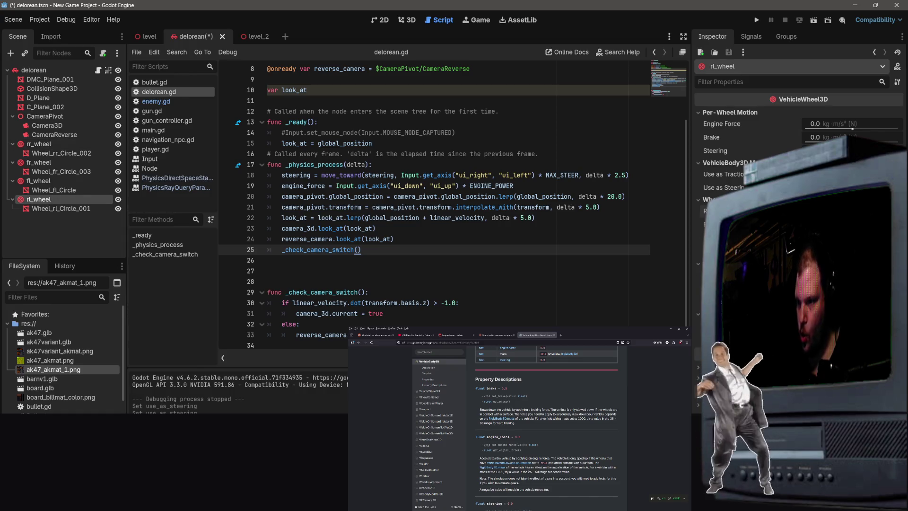
key("ctrl+s")
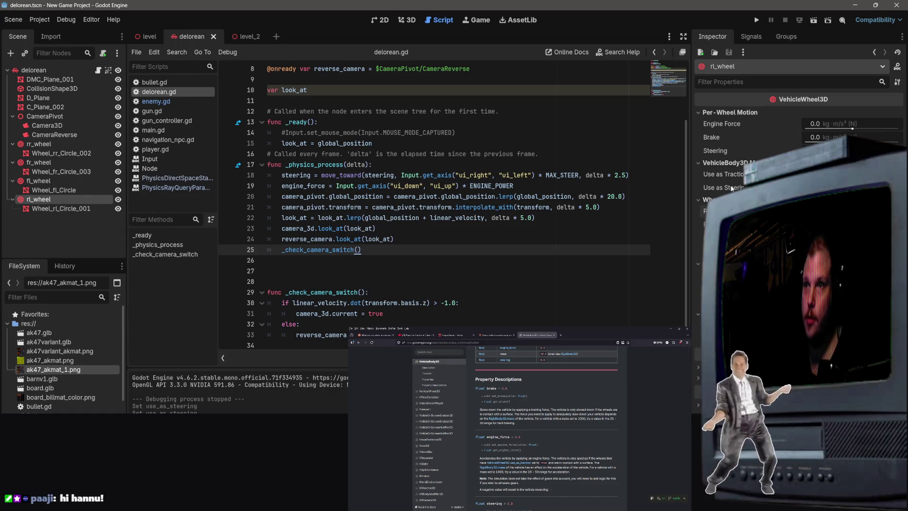
Run level_2, drive the DeLorean for about 30 seconds, then stop the game.
left_click(251, 37)
left_click(815, 20)
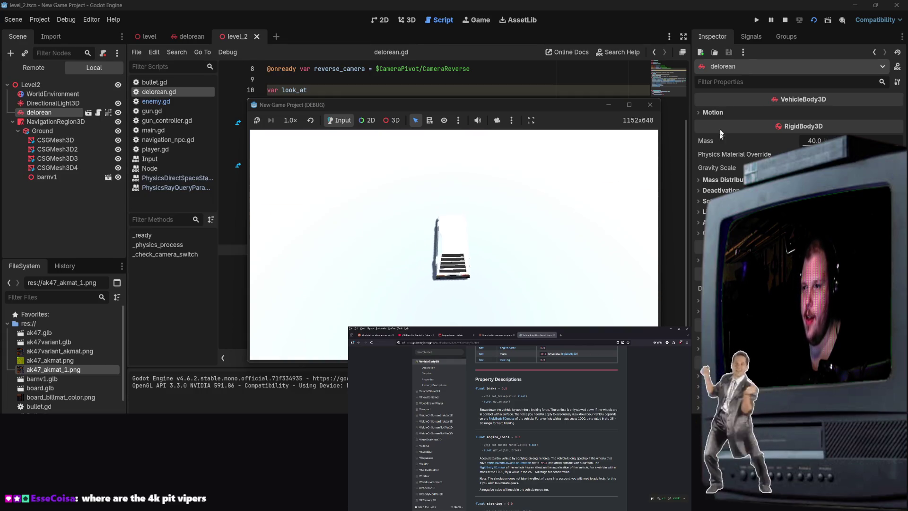
left_click(650, 104)
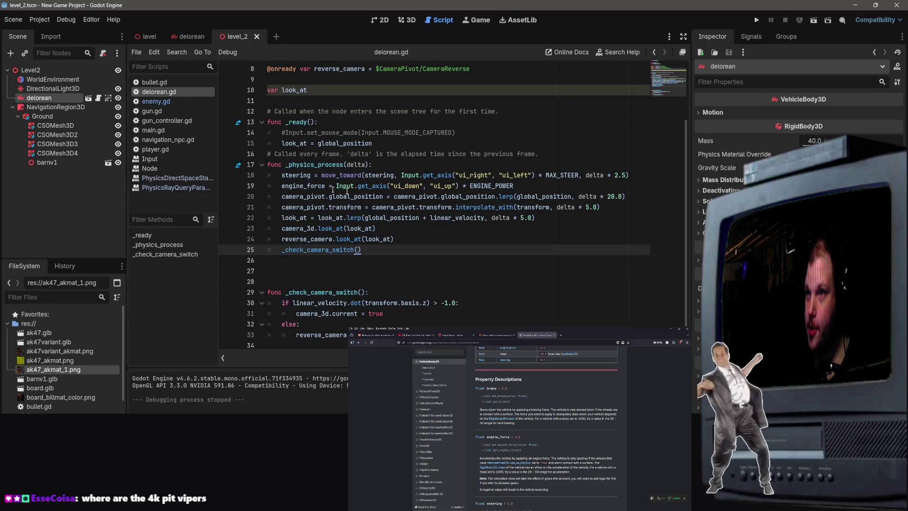
Go through the rr_wheel, fr_wheel, fl_wheel and rl_wheel VehicleWheel3D settings, then save the delorean scene.
left_click(191, 37)
left_click(230, 39)
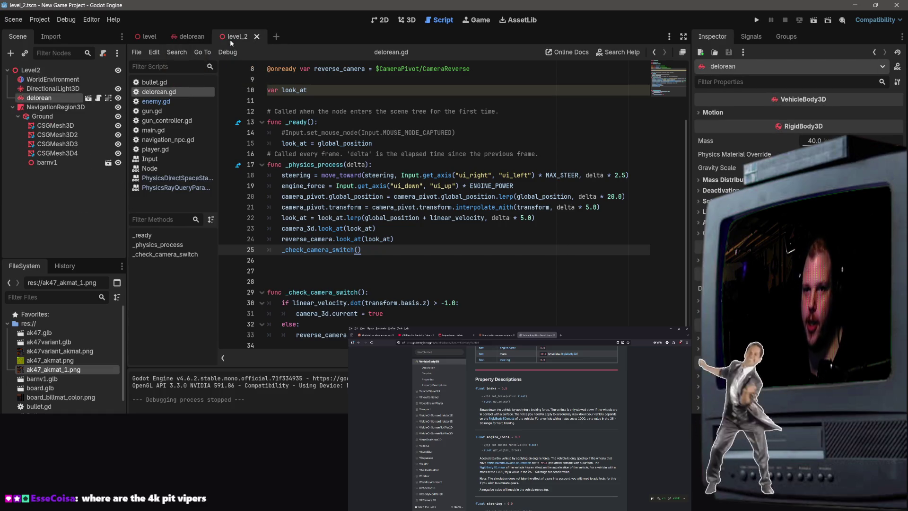
left_click(191, 37)
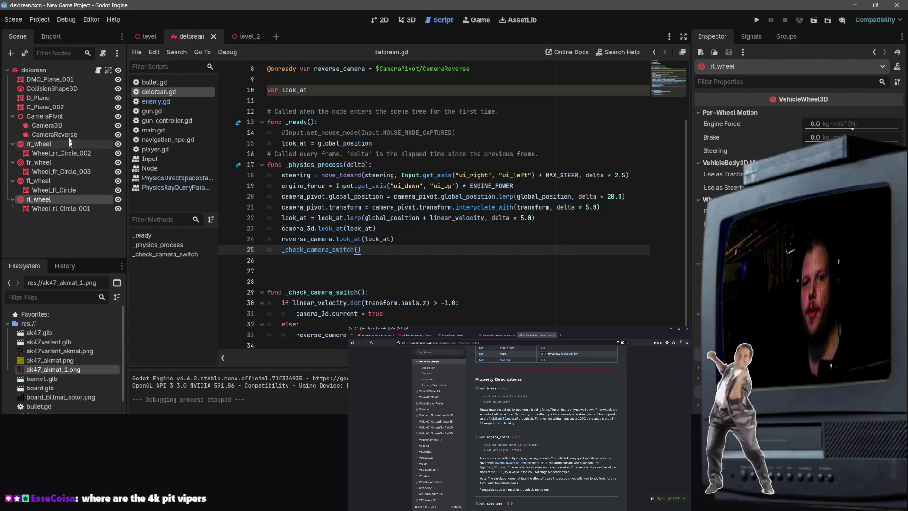
left_click(40, 144)
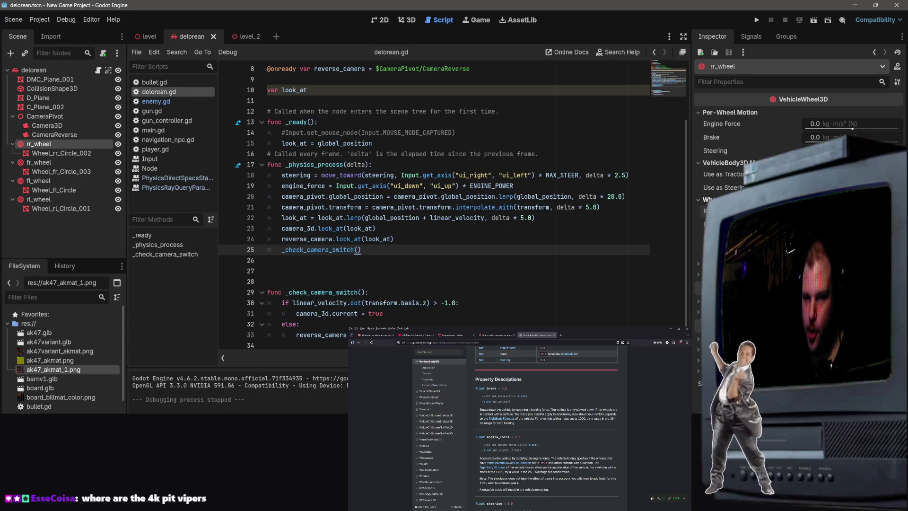
left_click(67, 163)
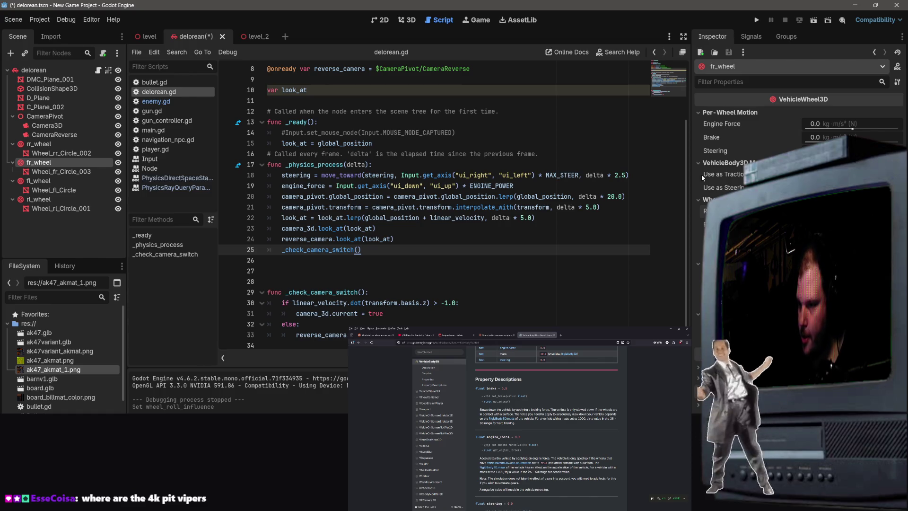
left_click(39, 181)
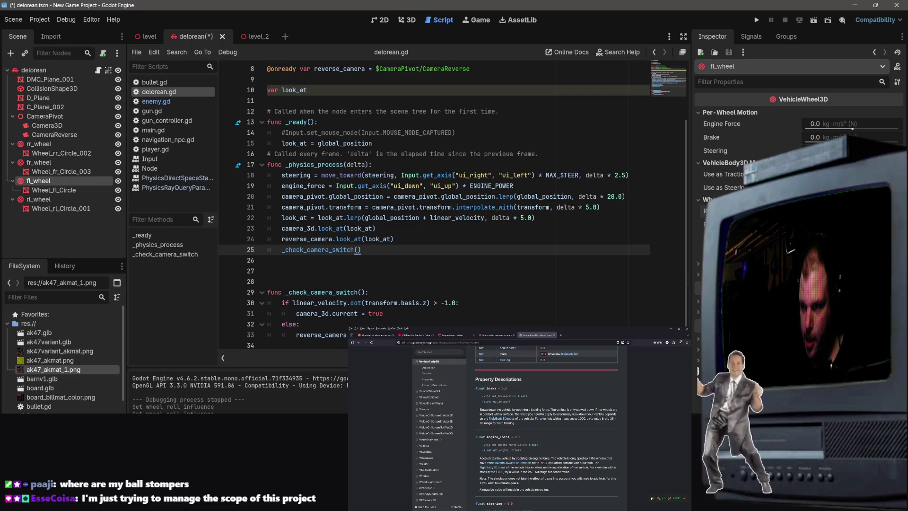
left_click(38, 199)
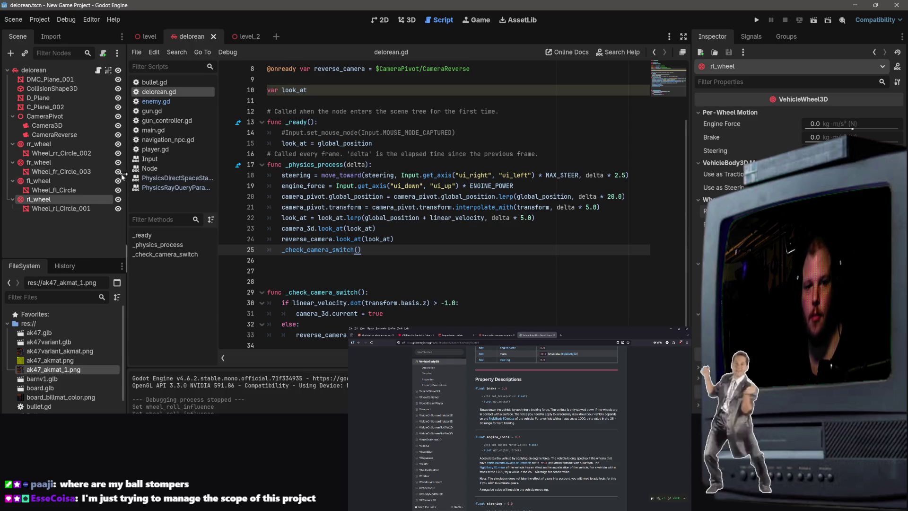
left_click(39, 162)
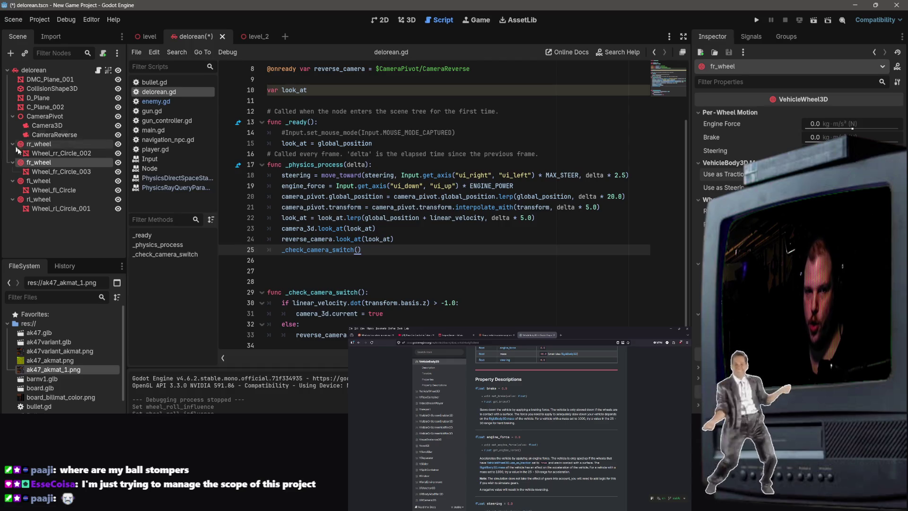
left_click(45, 181)
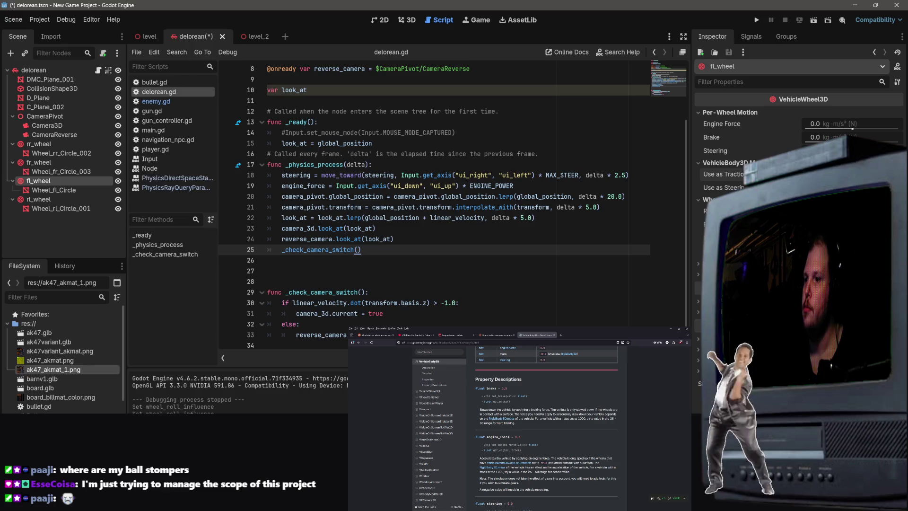
key("ctrl+s")
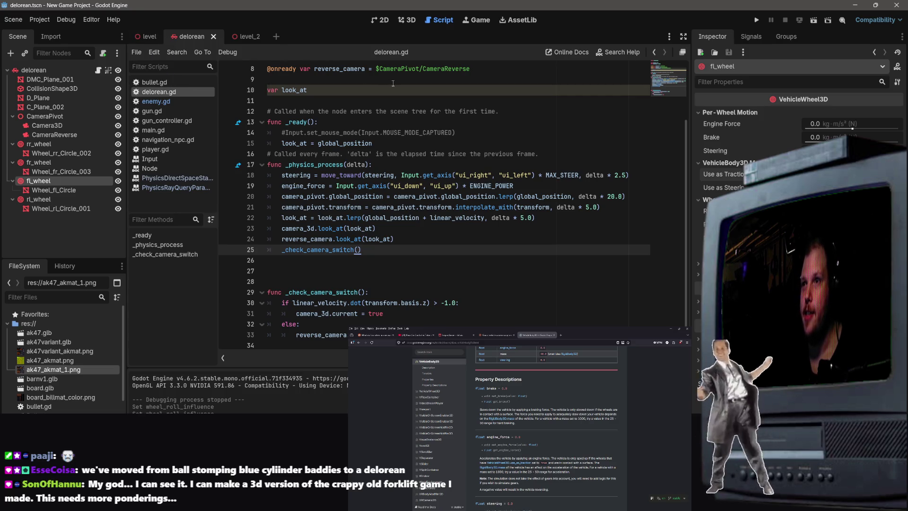
Run the level scene, fire repeatedly at the enemy, then close the game.
left_click(153, 40)
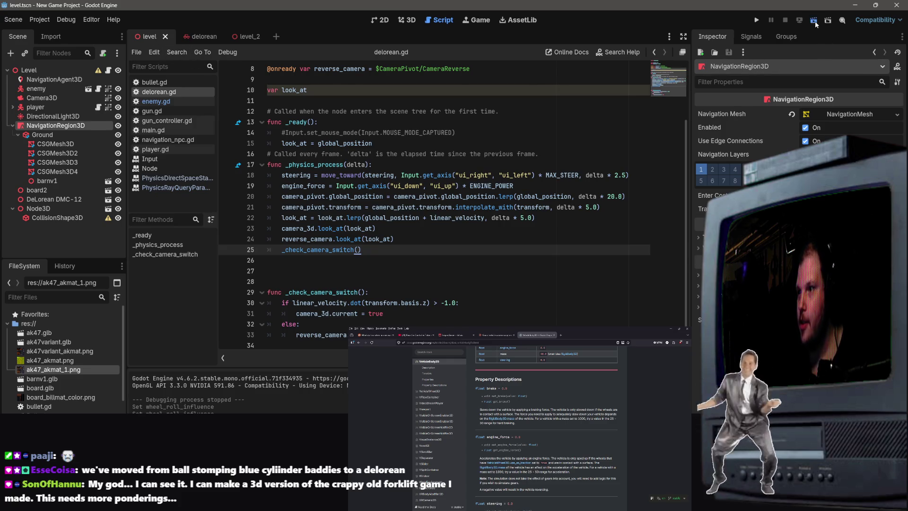
left_click(814, 20)
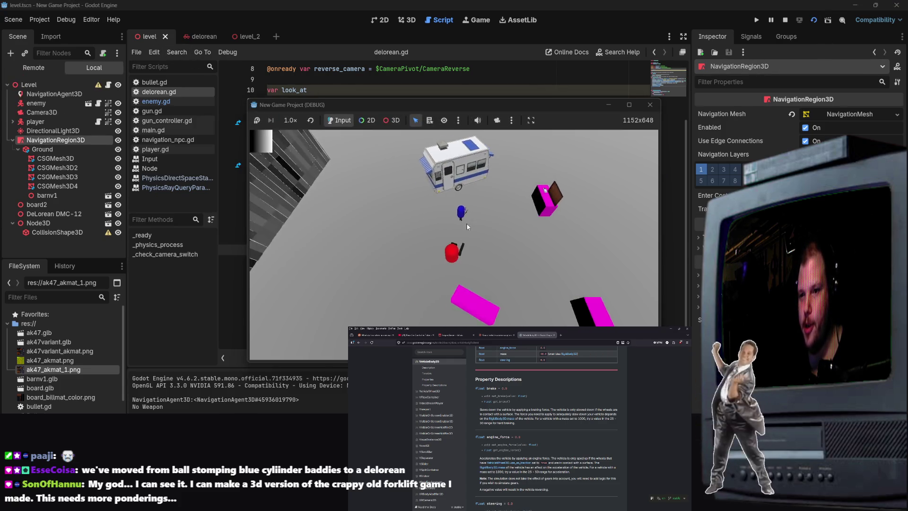
left_click(440, 210)
left_click(416, 195)
left_click(440, 182)
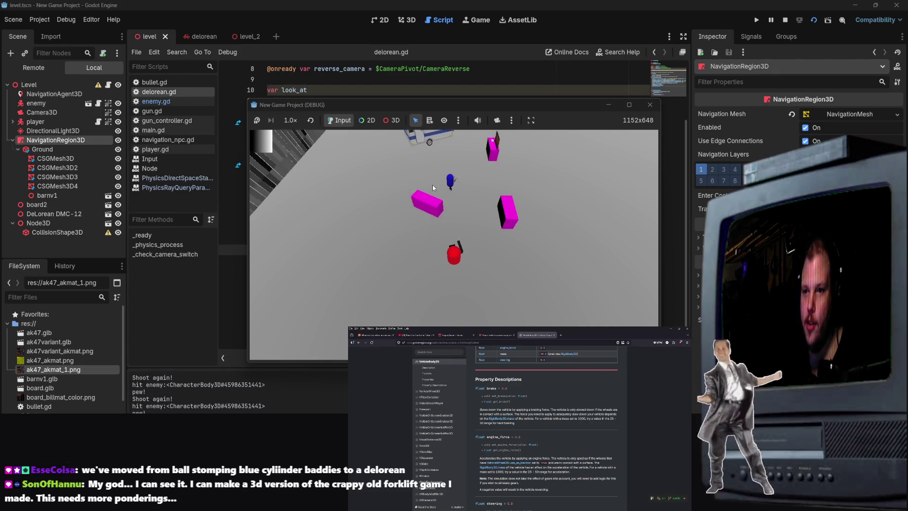
left_click(361, 277)
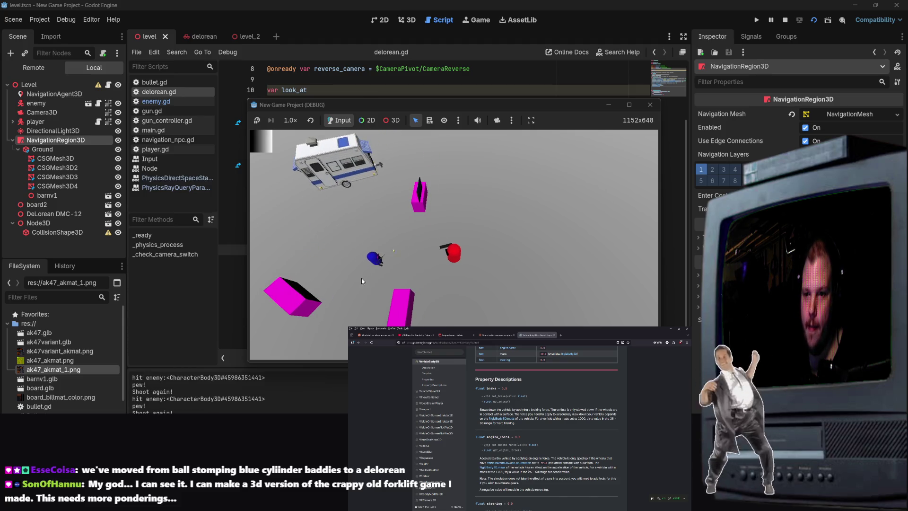
left_click(370, 272)
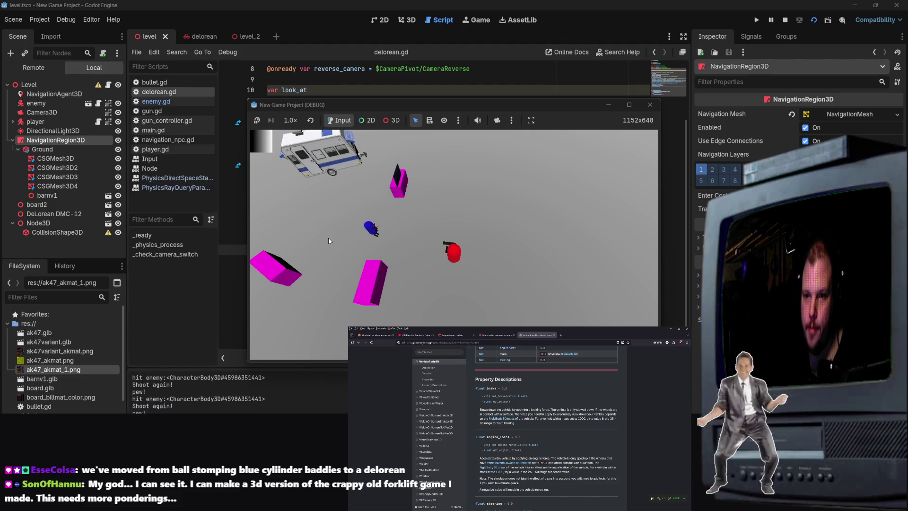
left_click(444, 220)
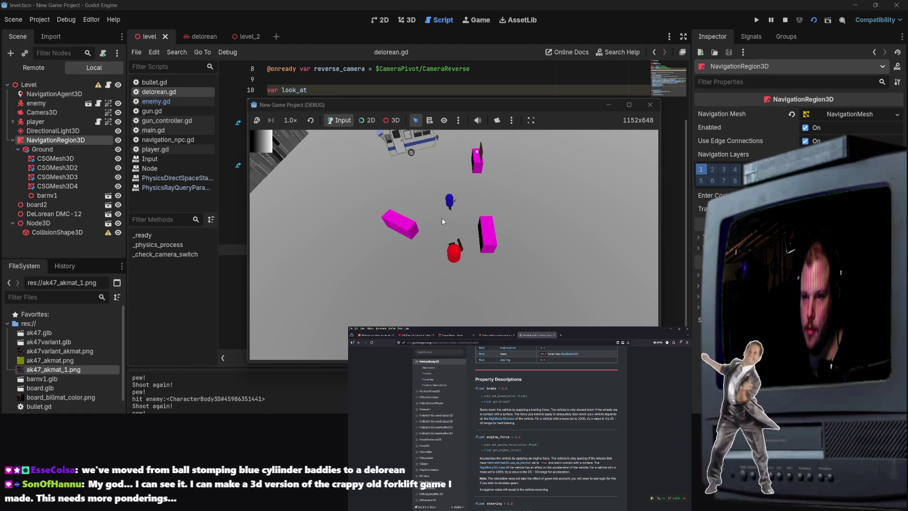
left_click(410, 207)
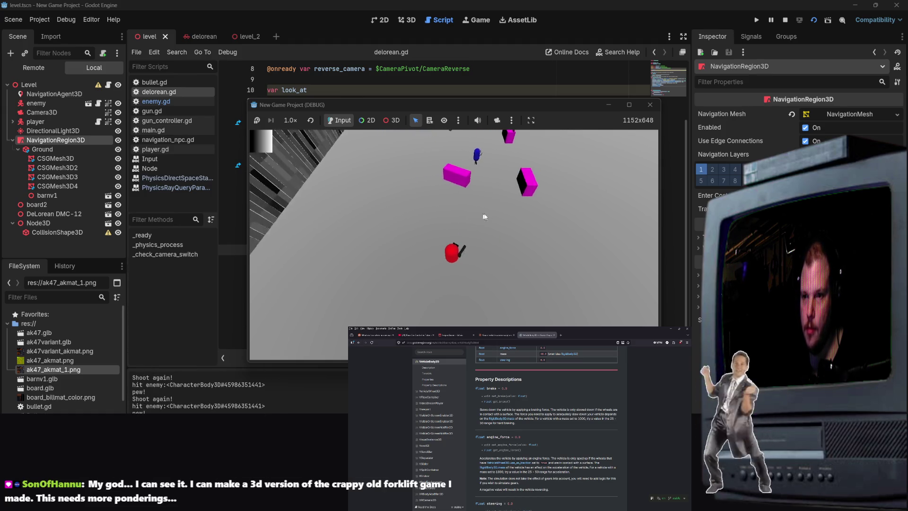
left_click(435, 186)
left_click(435, 184)
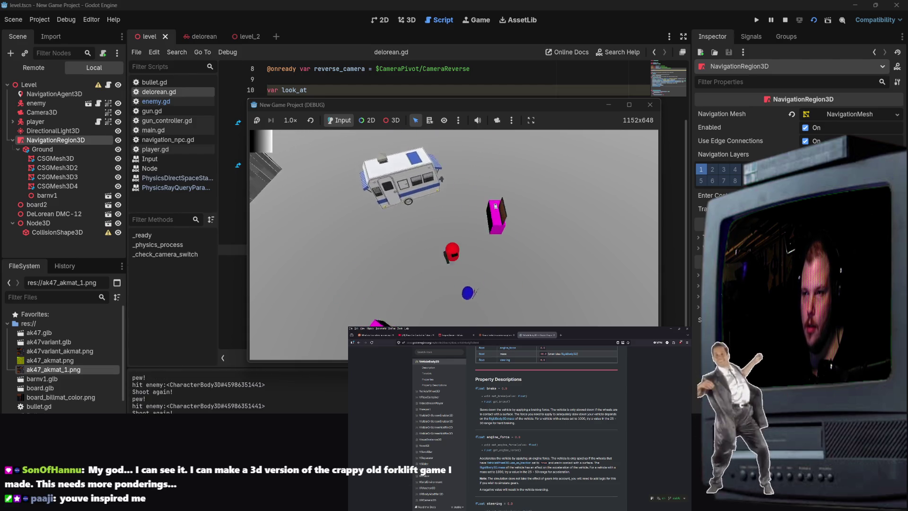
left_click(548, 290)
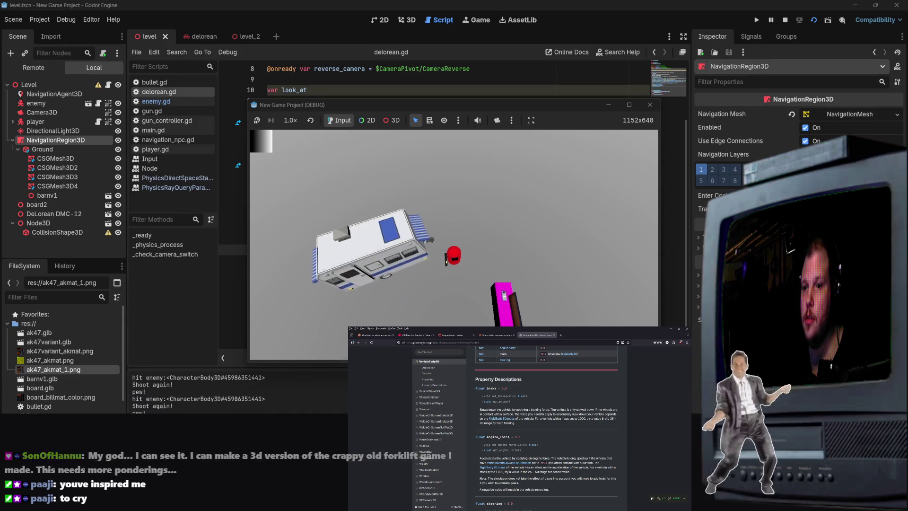
left_click(482, 242)
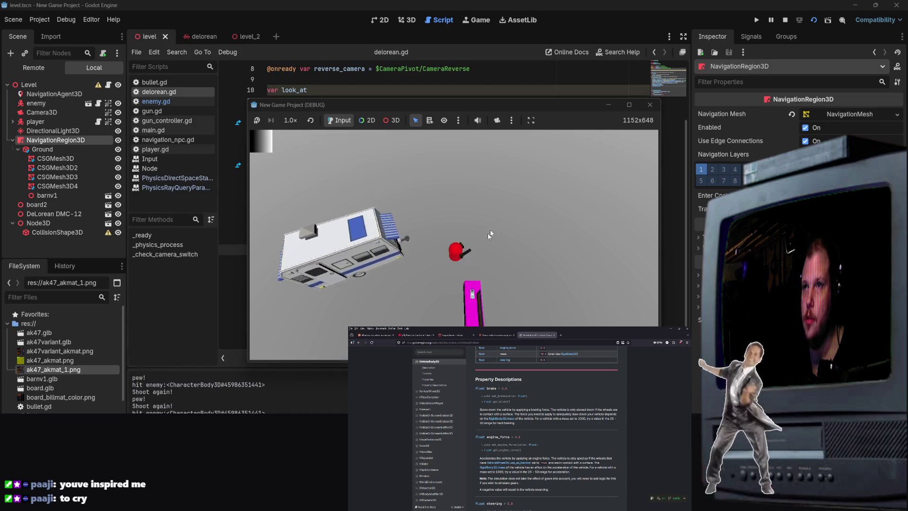
left_click(470, 217)
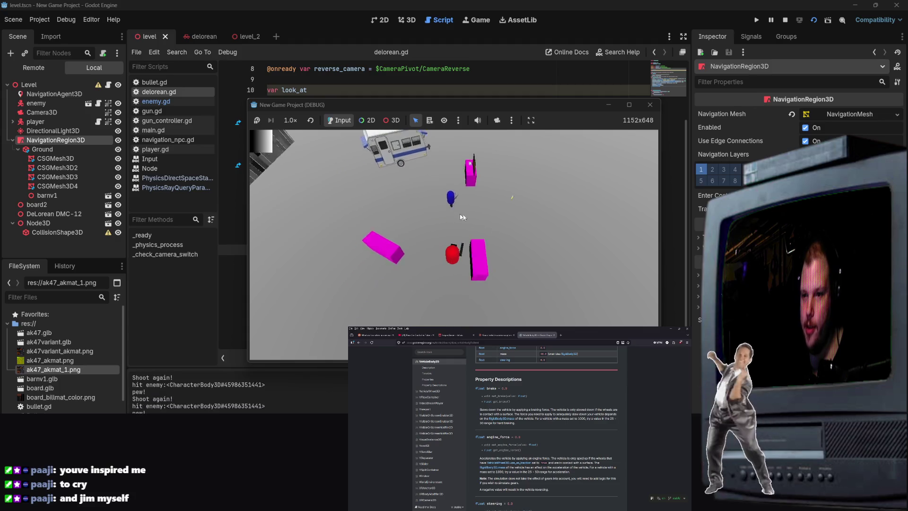
left_click(464, 161)
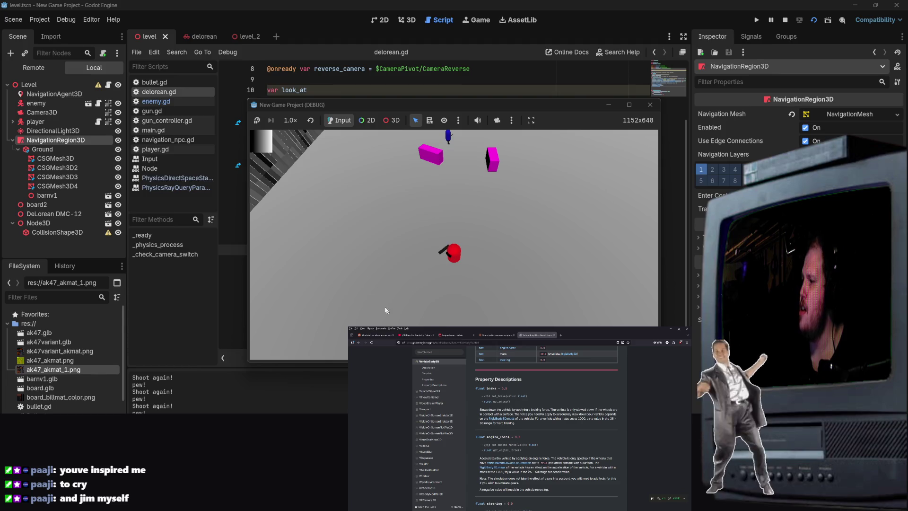
left_click(650, 105)
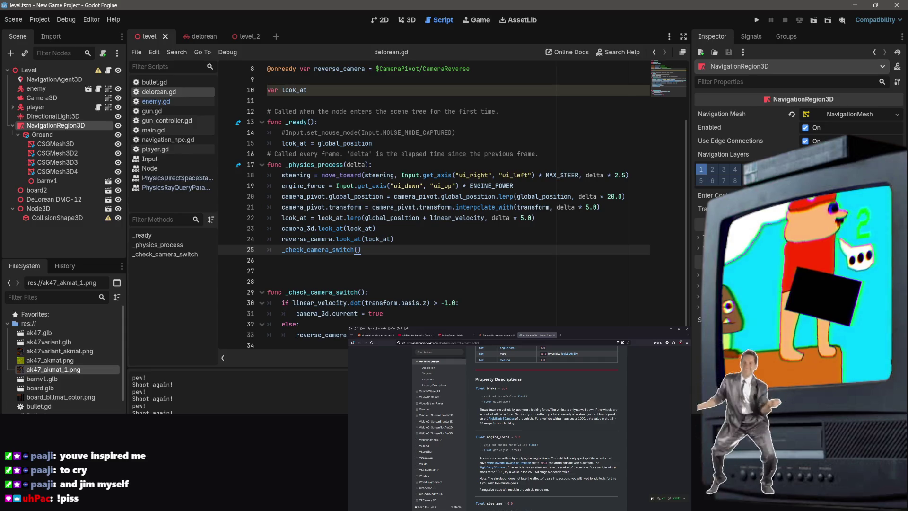
Change ENGINE_POWER in delorean.gd to 1500.0 and save the script.
scroll(410, 175, "up", 3)
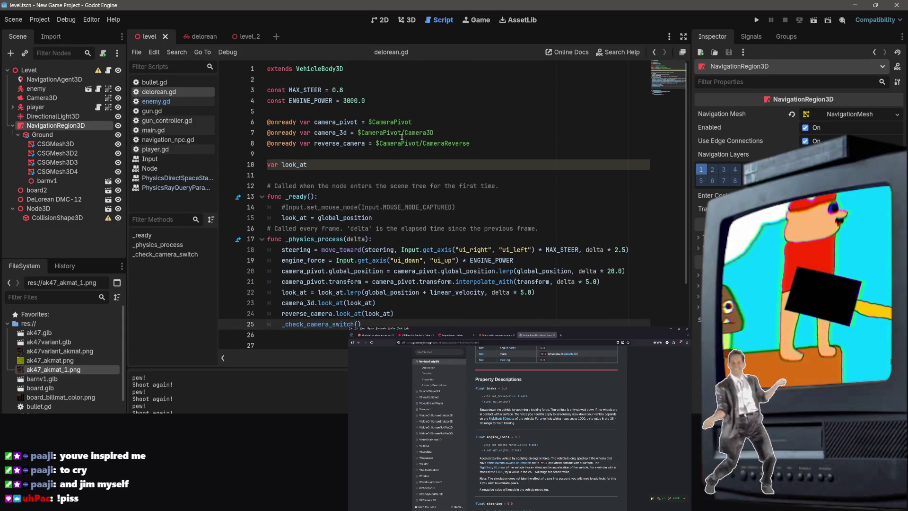
left_click(346, 101)
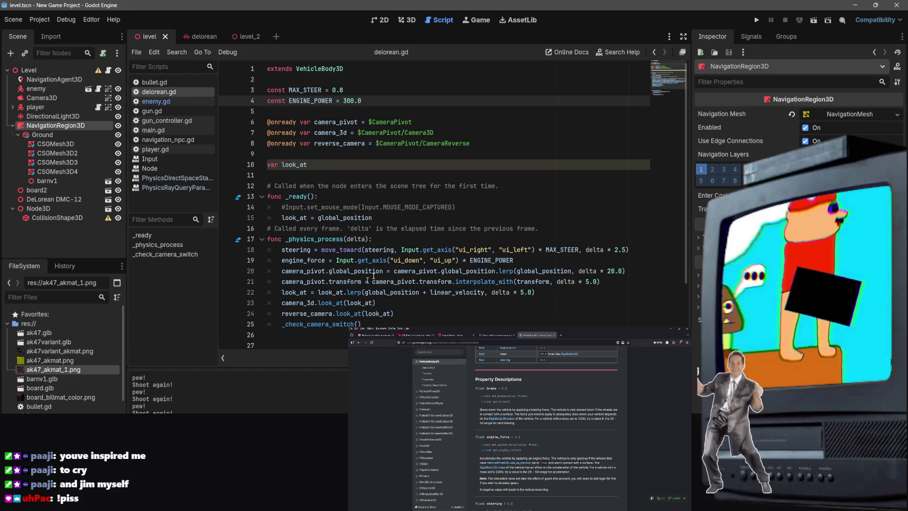
left_click(473, 143)
key("ctrl+s")
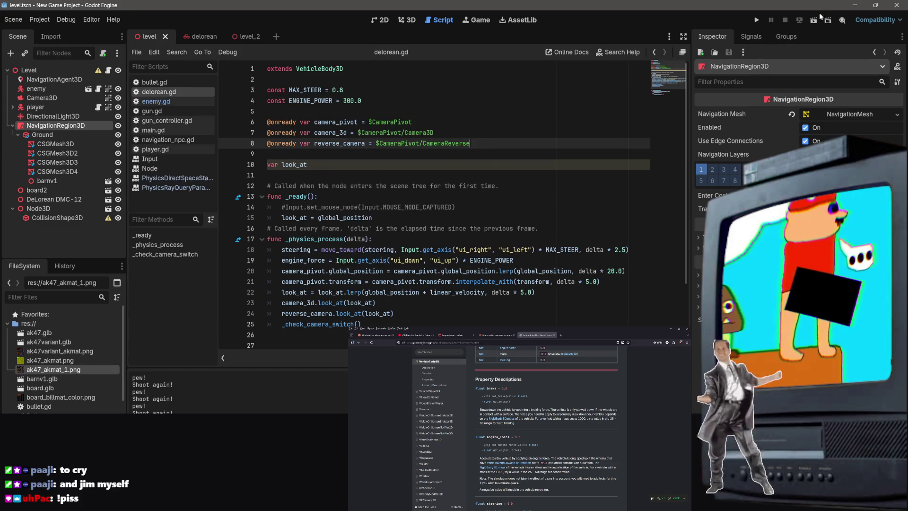
Test-drive the delorean in level_2 with ENGINE_POWER 1500.0, restarting the run once.
left_click(813, 20)
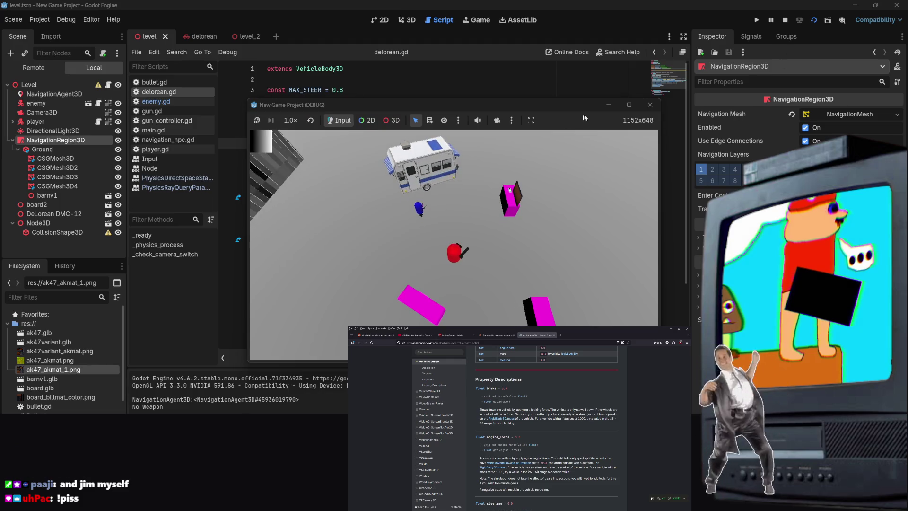
key("F8")
key("ctrl+shift+Tab")
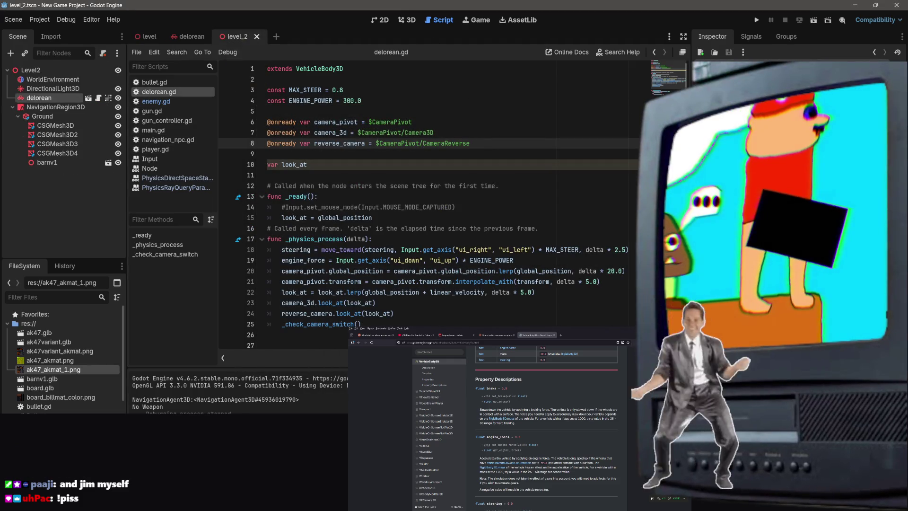
left_click(813, 20)
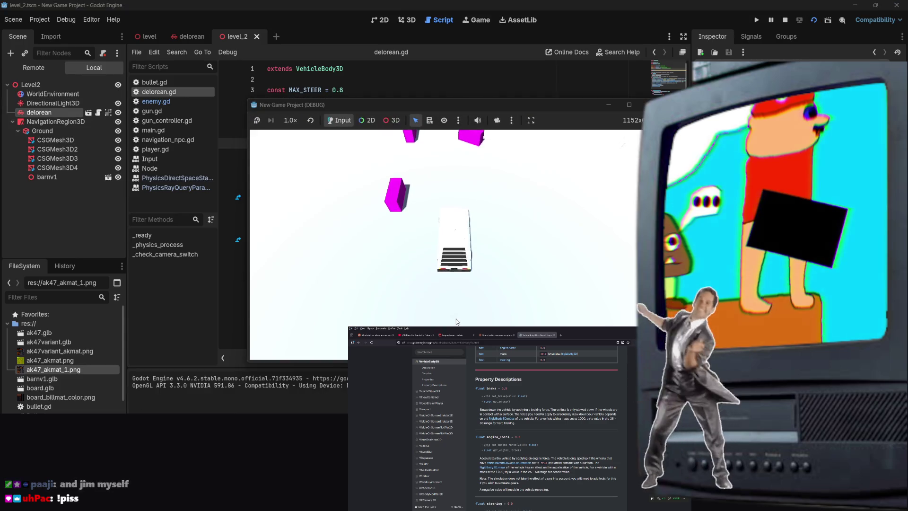
left_click(637, 104)
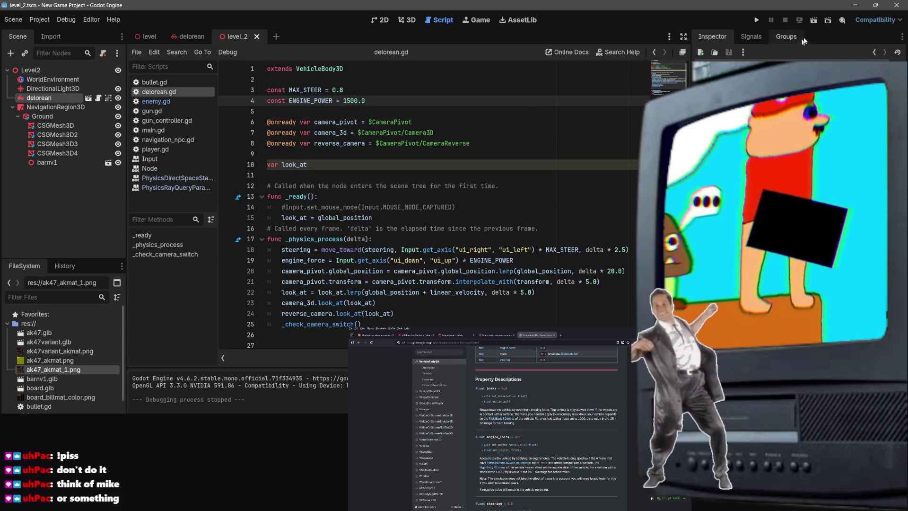
left_click(814, 21)
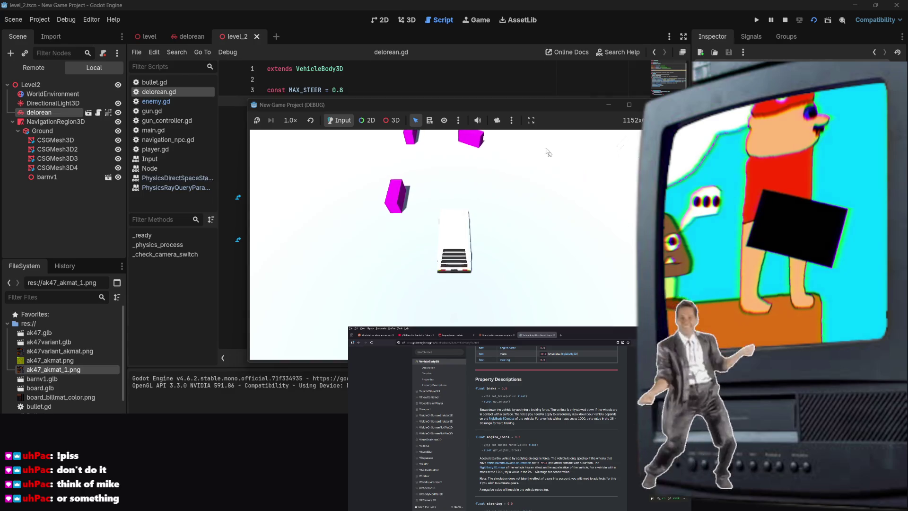
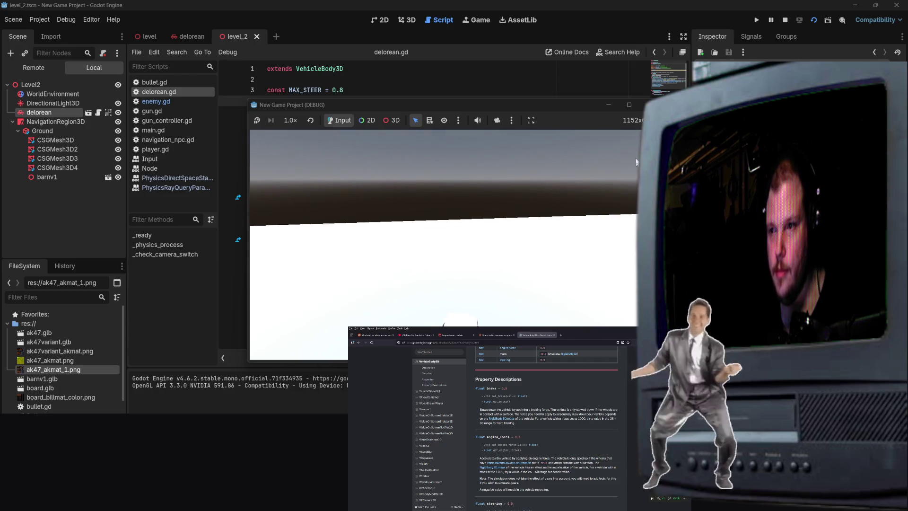
Stop the game and select level_2's DirectionalLight3D in the 3D view.
key("F8")
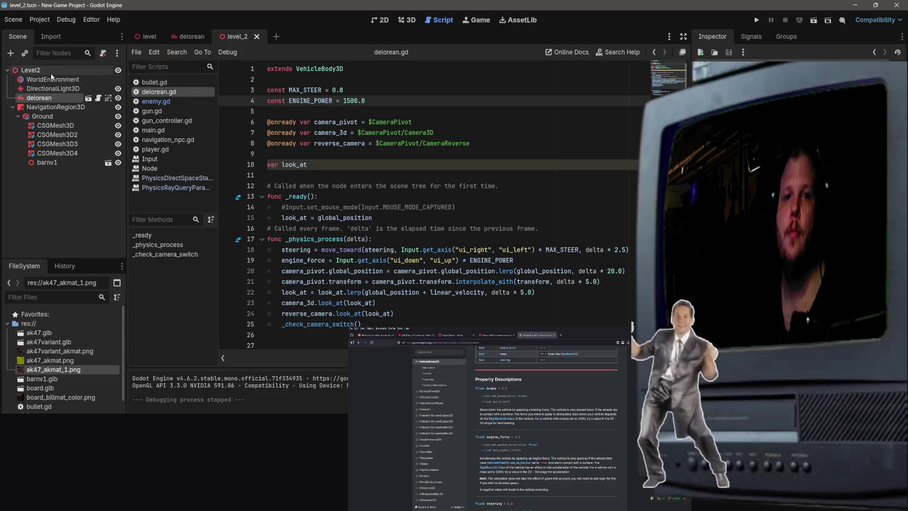
left_click(102, 88)
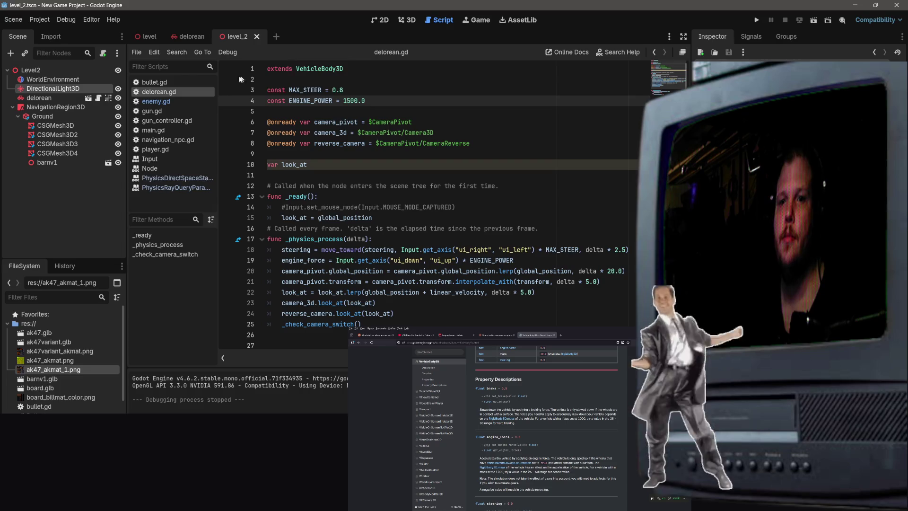
left_click(402, 26)
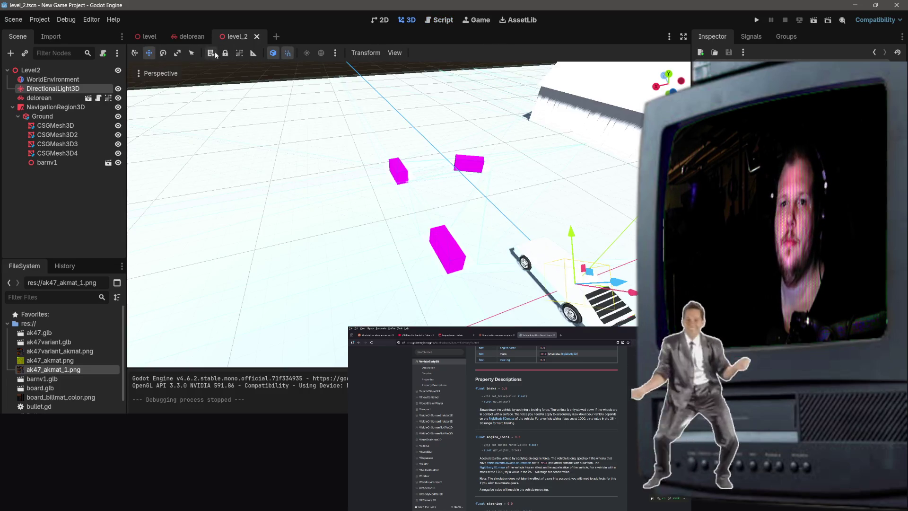
left_click(336, 54)
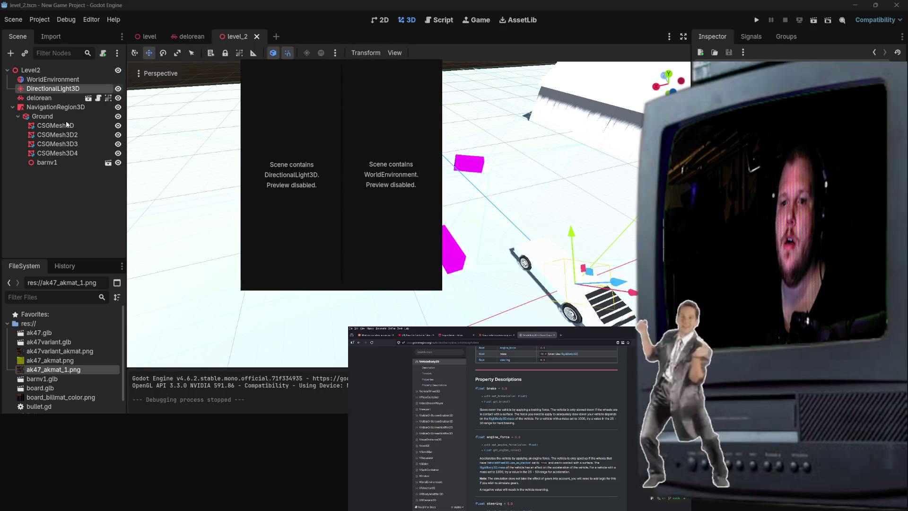
left_click(61, 88)
Lower the light's energy and specular, then save and run level_2.
double_click(61, 88)
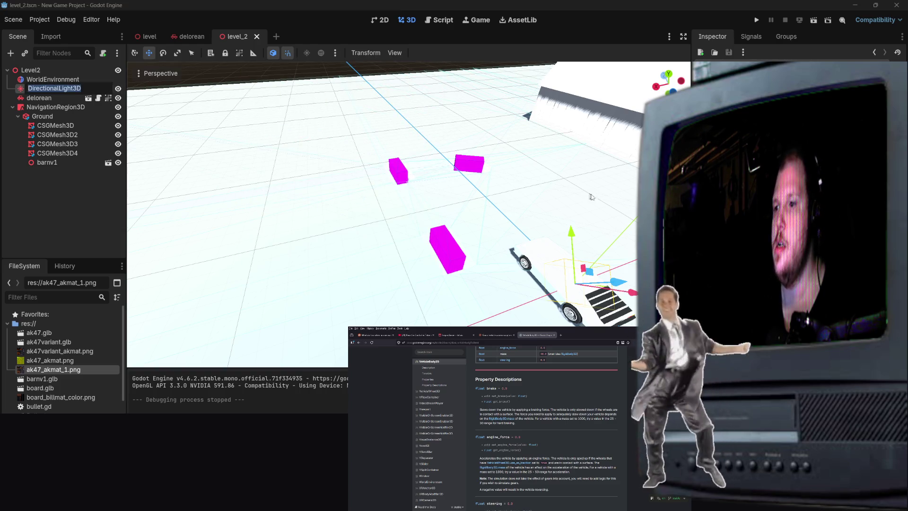
key("Return")
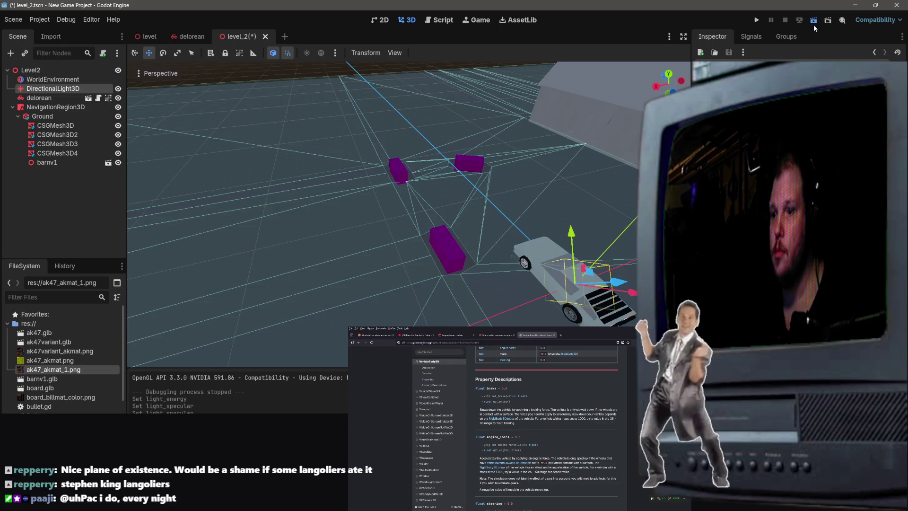
left_click(814, 22)
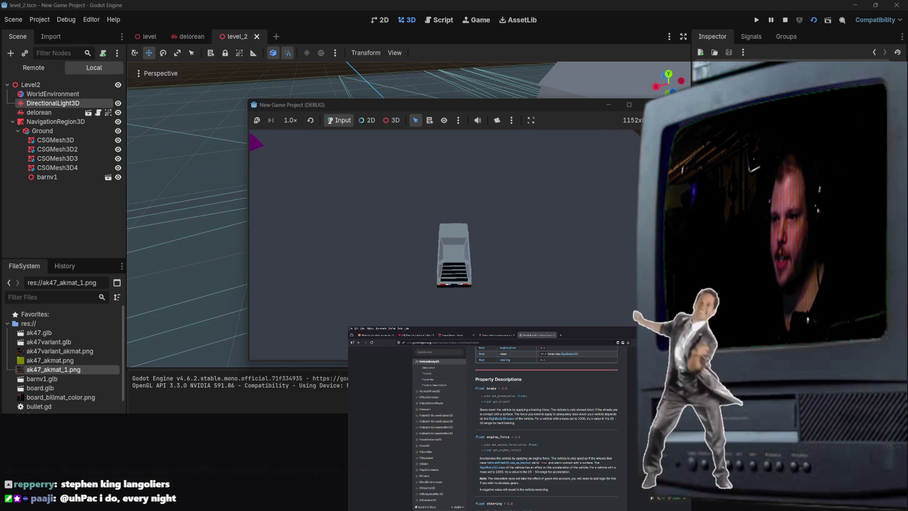
Stop the test run and open the delorean scene in a close side view.
left_click(649, 105)
left_click_drag(527, 187, 402, 149)
left_click(189, 37)
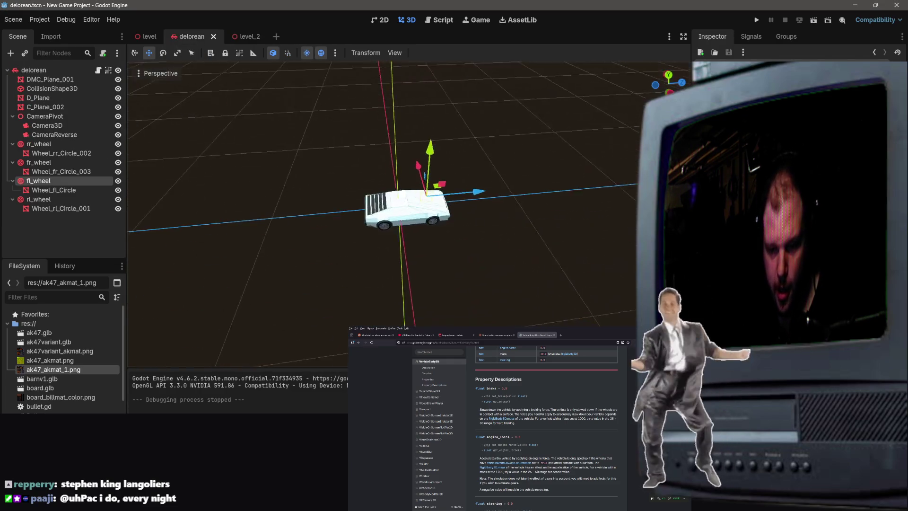
left_click(415, 191)
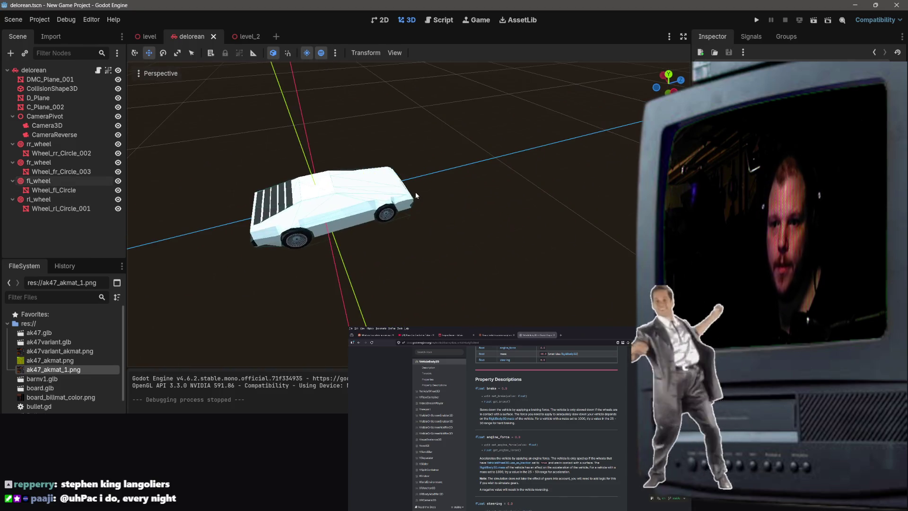
Start adding a child node to DMC_Plane_001 from its context menu.
right_click(57, 199)
left_click(49, 229)
left_click(50, 229)
right_click(50, 230)
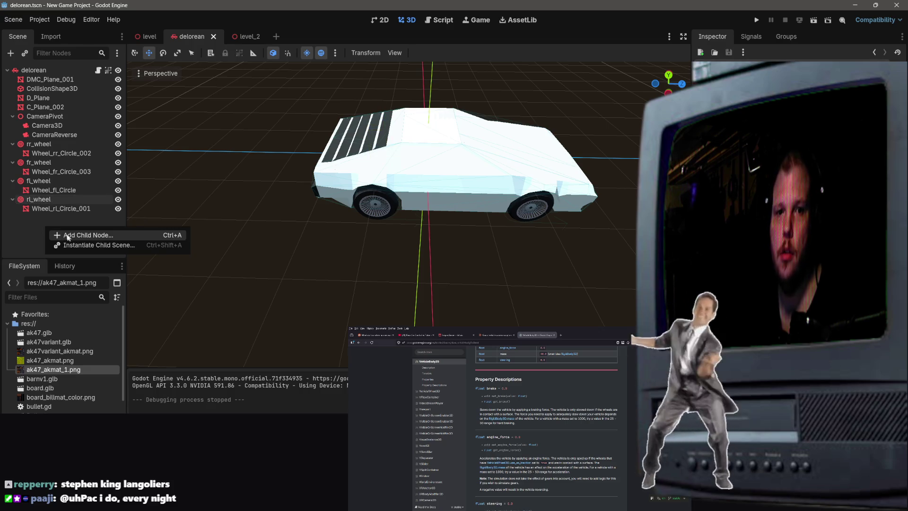
left_click(45, 80)
right_click(45, 81)
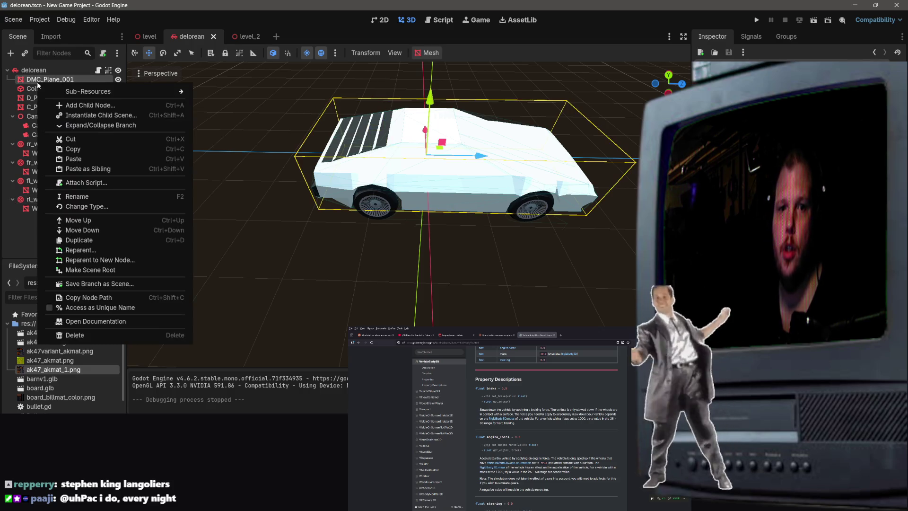
left_click(68, 105)
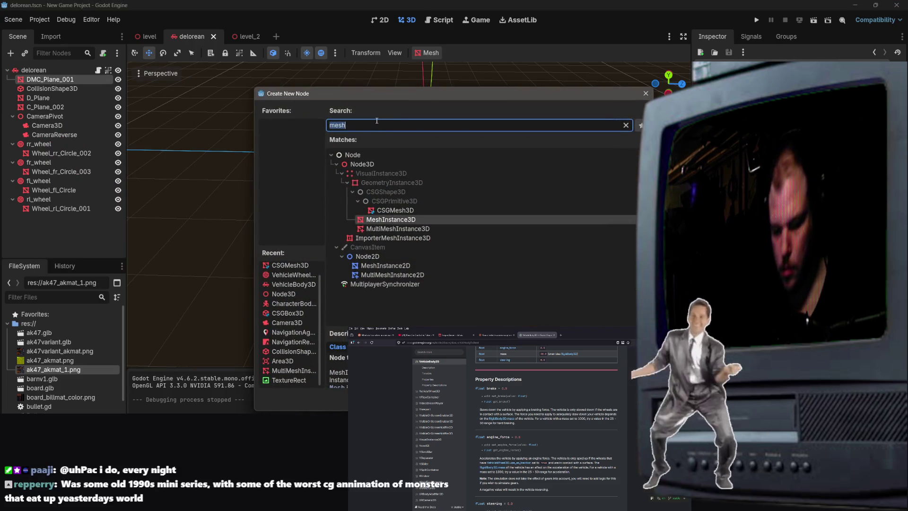
Create a Marker3D named CentreOfGravity directly under the delorean root.
type("marker")
key("Return")
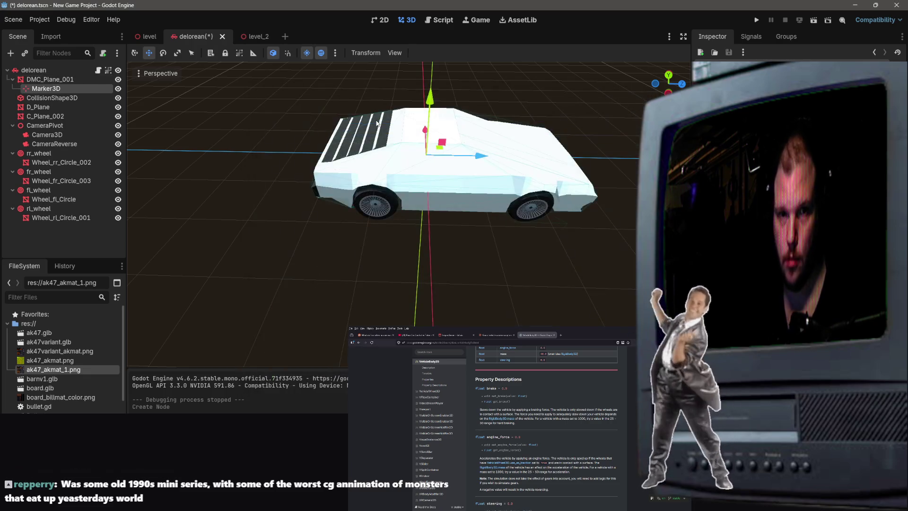
double_click(52, 90)
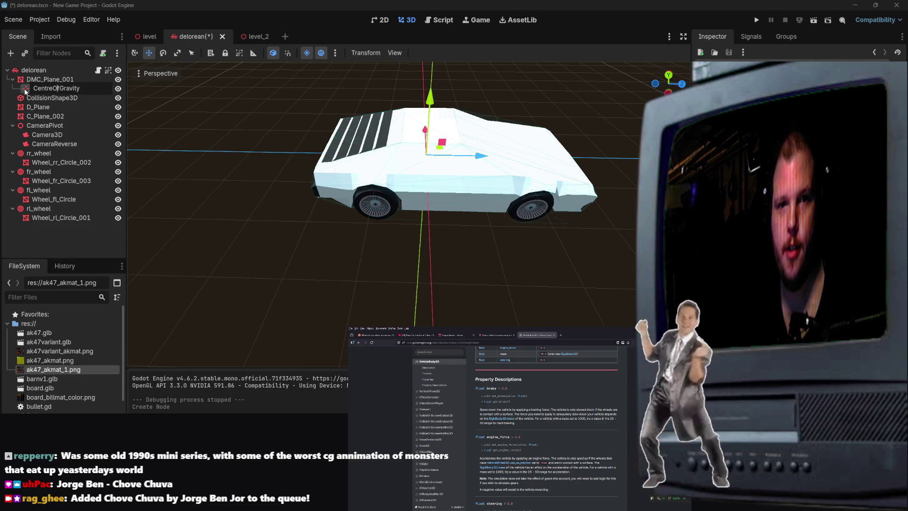
key("Return")
left_click_drag(26, 89, 43, 75)
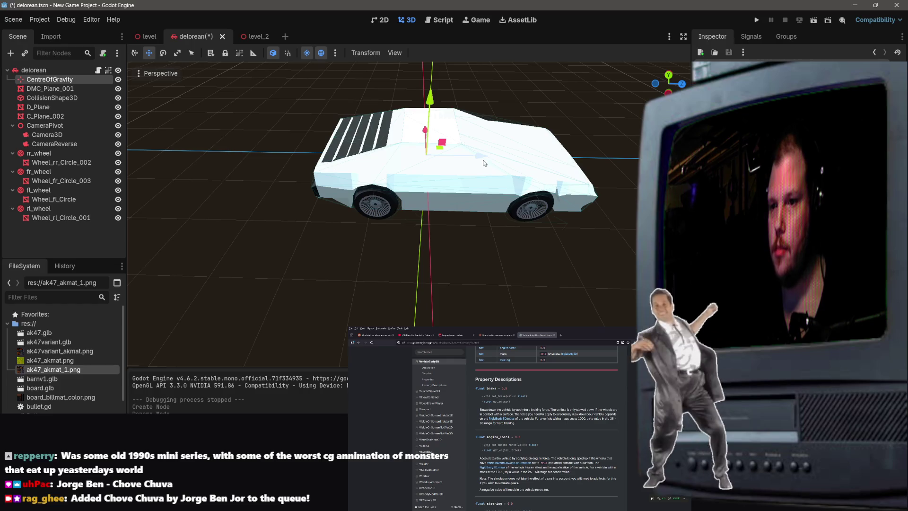
Shift CentreOfGravity about 0.5 along Z, check it from the rear, and save.
left_click_drag(477, 159, 538, 178)
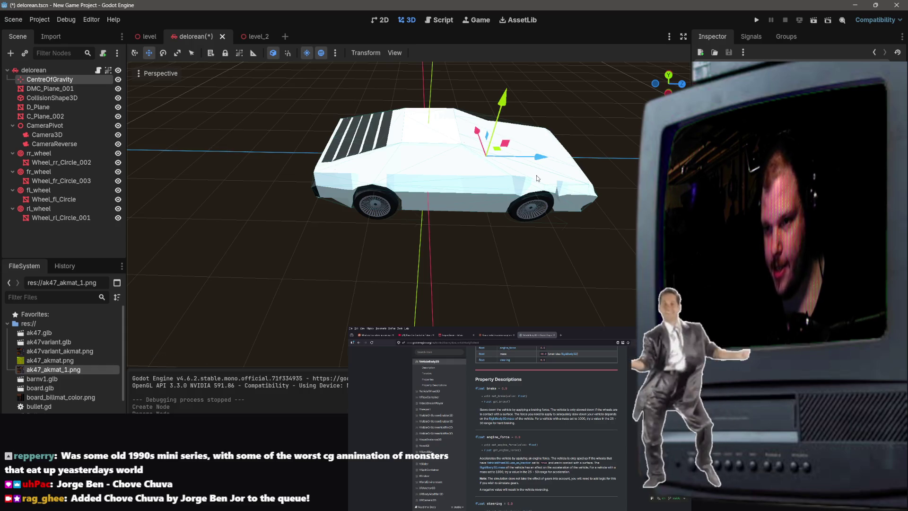
scroll(582, 251, "up", 5)
scroll(591, 243, "down", 2)
left_click_drag(590, 243, 557, 246)
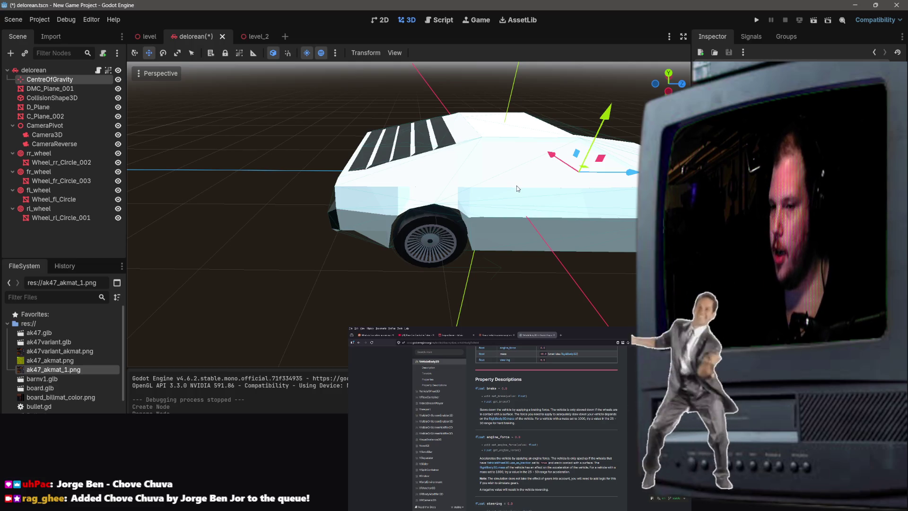
scroll(516, 188, "up", 3)
scroll(570, 273, "down", 3)
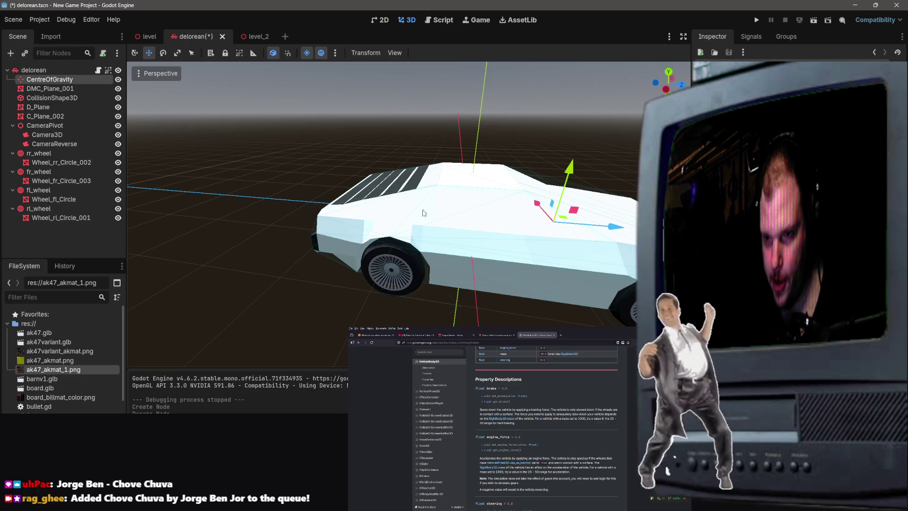
mouse_move(453, 217)
left_mouse_down()
mouse_move(534, 246)
mouse_move(549, 222)
mouse_move(539, 199)
mouse_move(591, 294)
mouse_move(501, 237)
mouse_move(446, 227)
left_mouse_up()
key("ctrl+s")
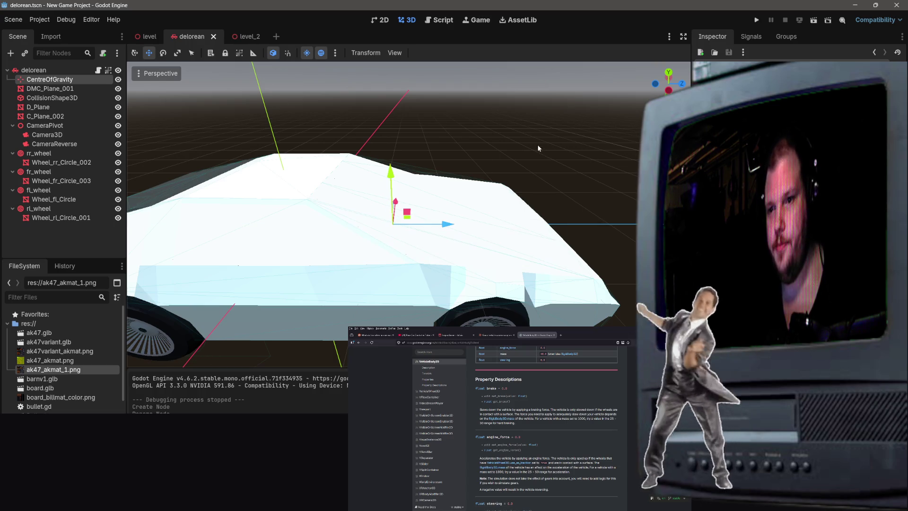
left_click(551, 143)
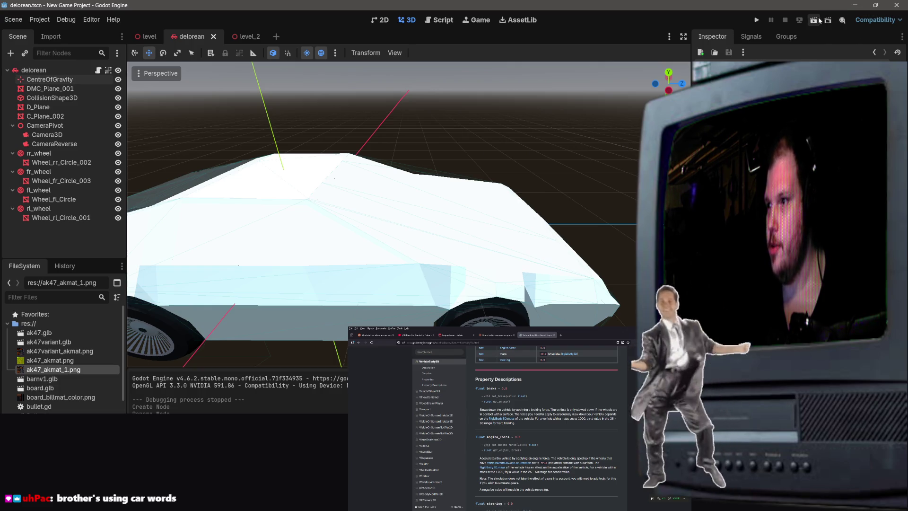
left_click(244, 37)
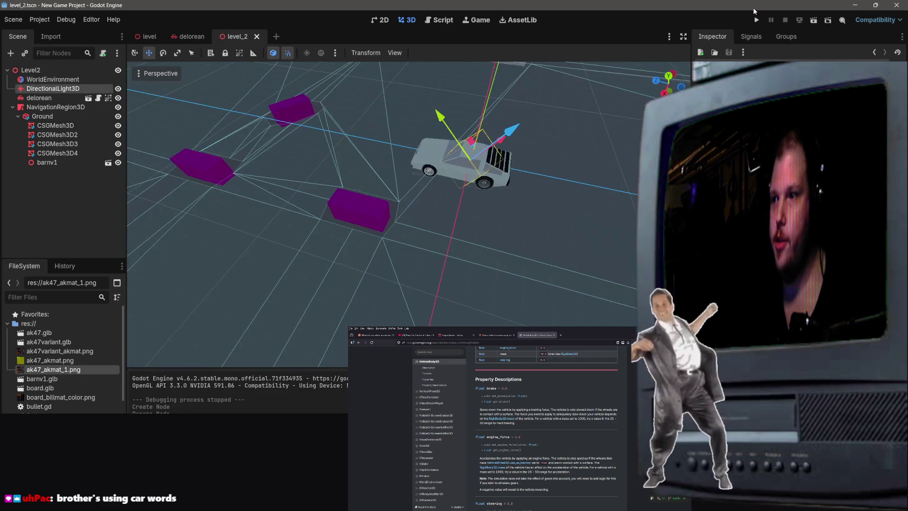
left_click(813, 20)
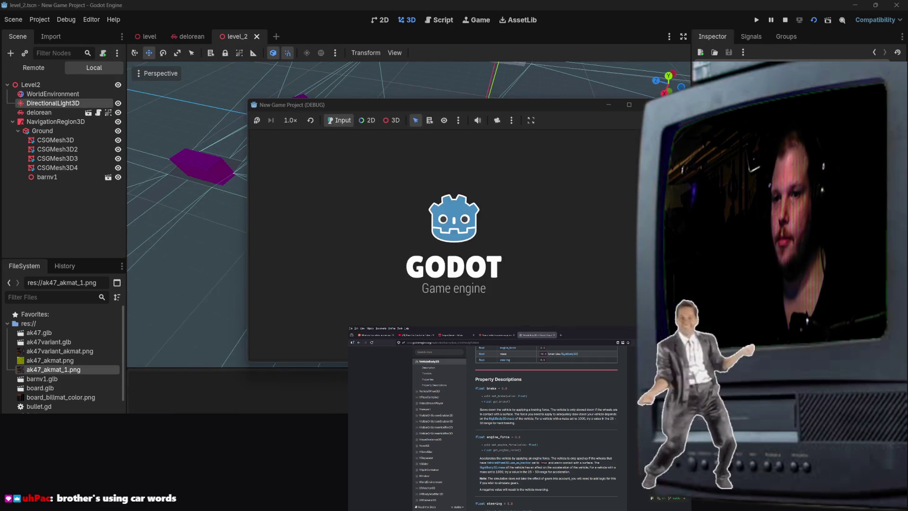
left_click(650, 105)
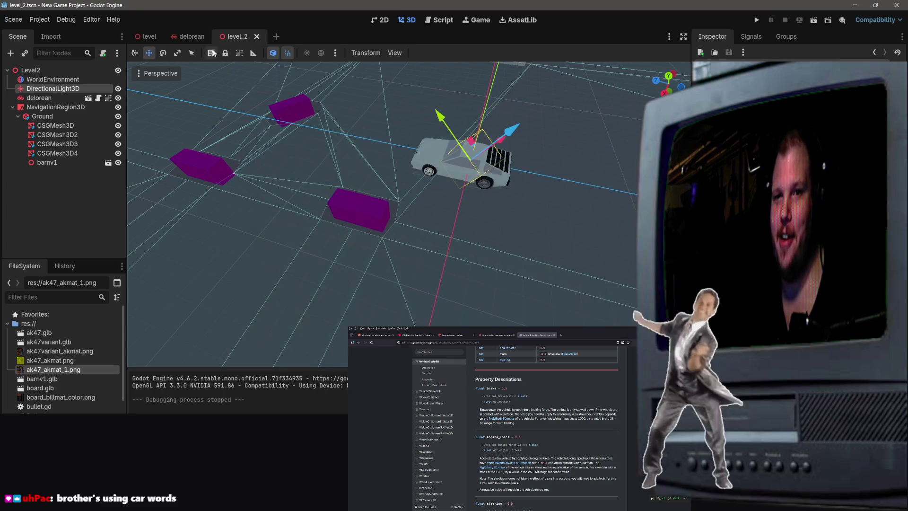
left_click(189, 36)
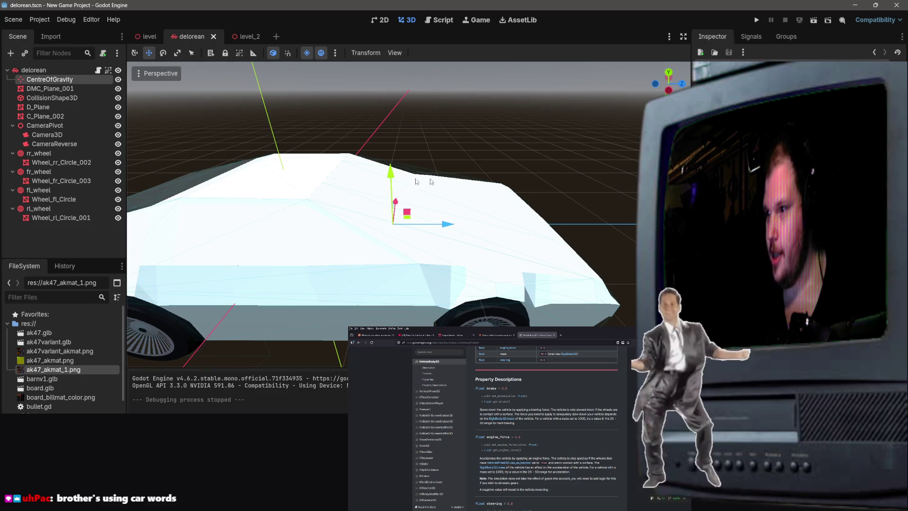
Set the delorean root's center_of_mass, save the scene, and run the project.
left_click(47, 72)
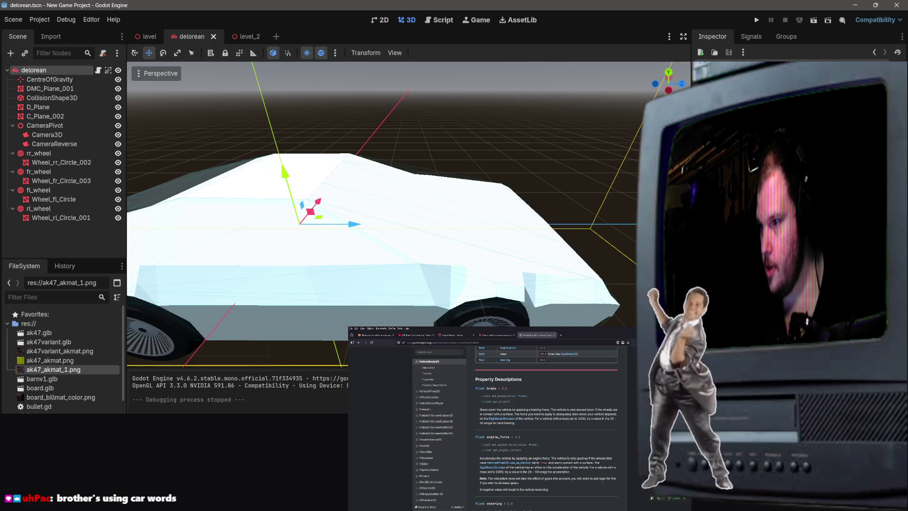
key("Return")
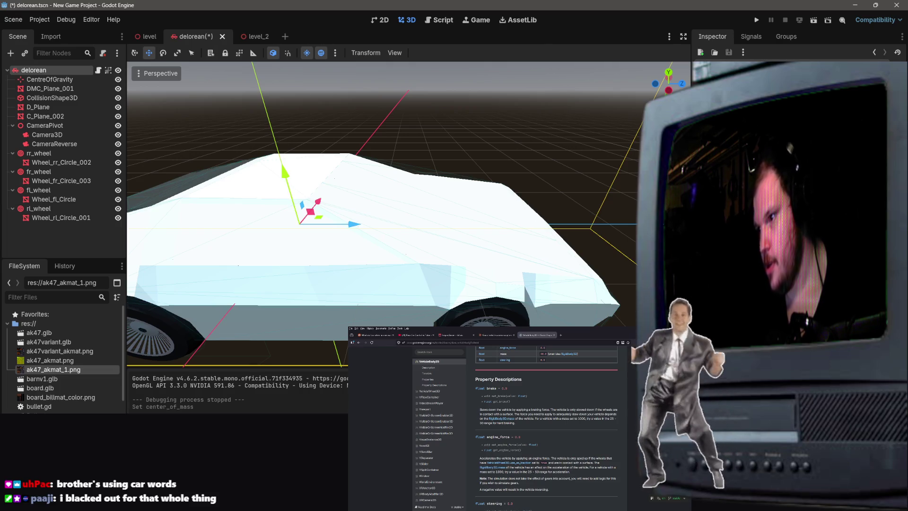
key("ctrl+s")
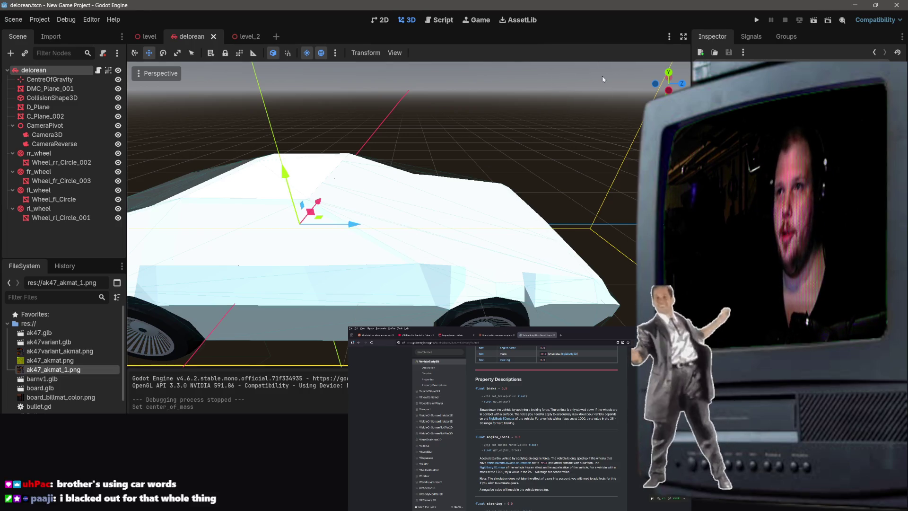
left_click(813, 20)
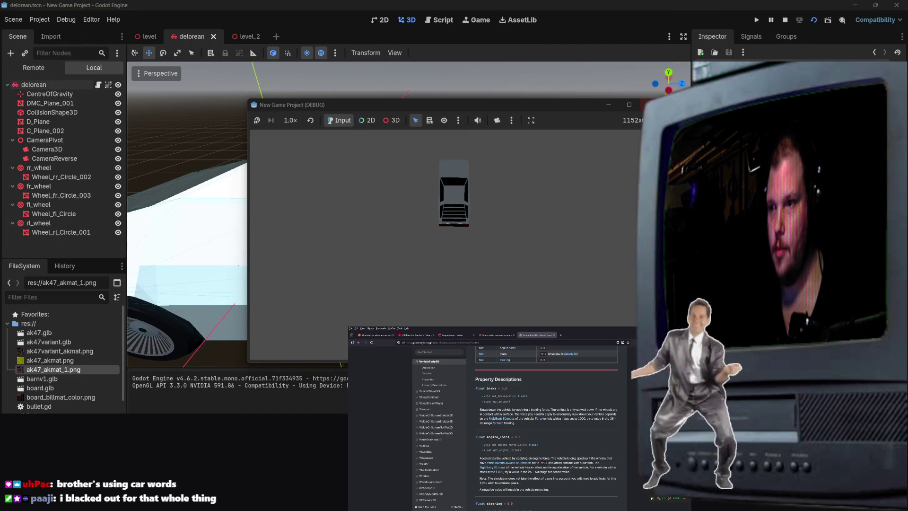
Run level_2 to test-drive the car, then stop and return to the delorean scene.
left_click(247, 36)
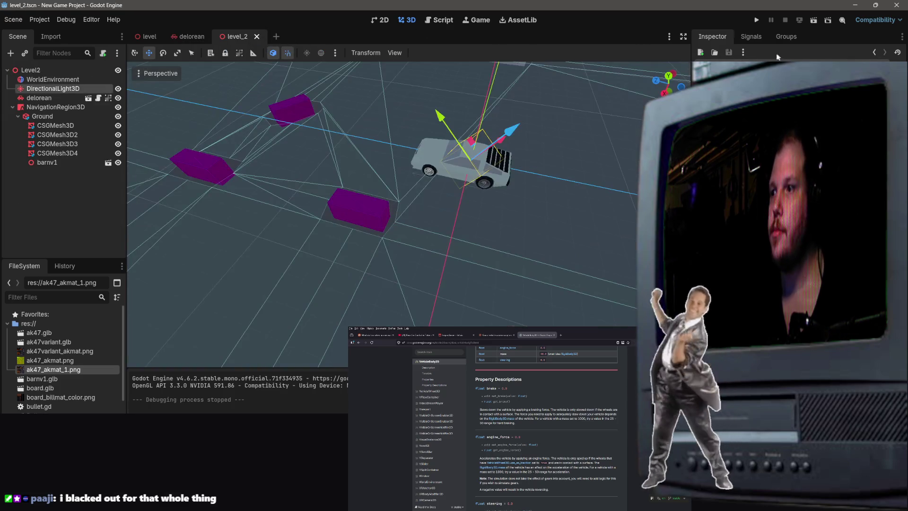
left_click(809, 22)
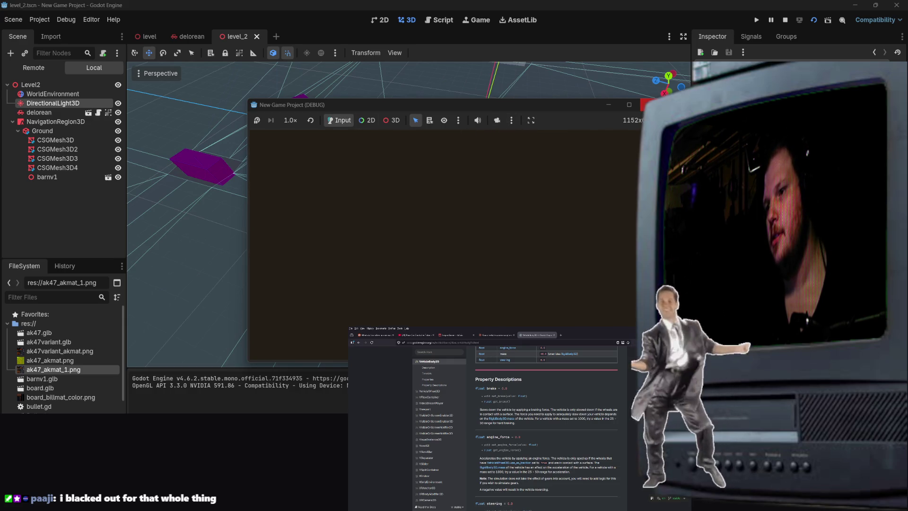
left_click(650, 104)
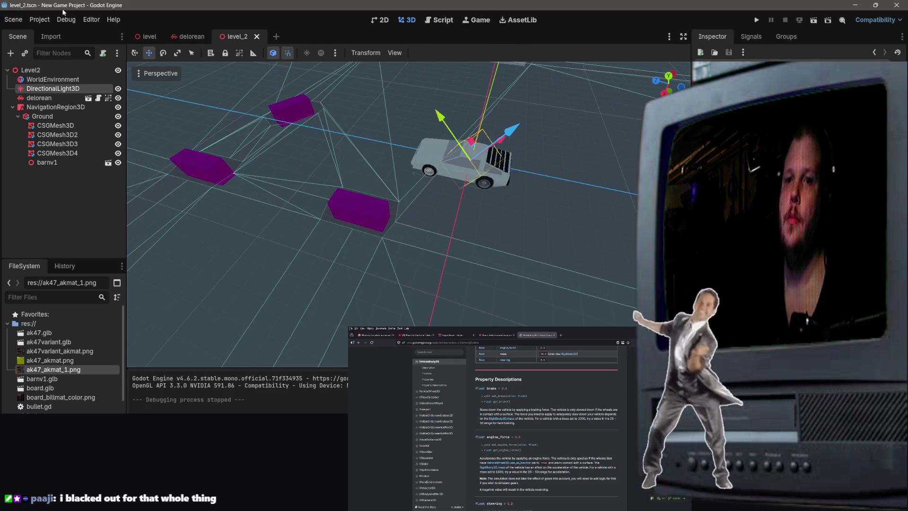
left_click(189, 36)
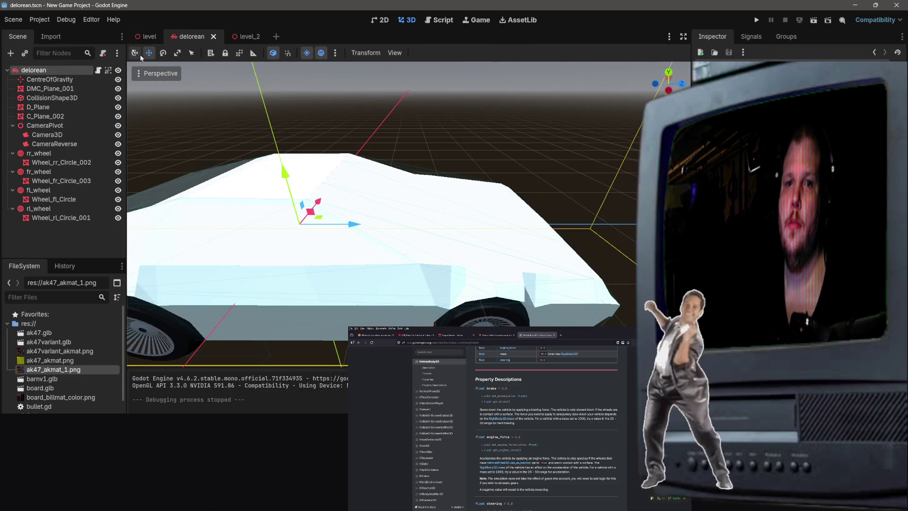
Open delorean.gd and select the camera pivot transform line in _physics_process.
left_click(101, 72)
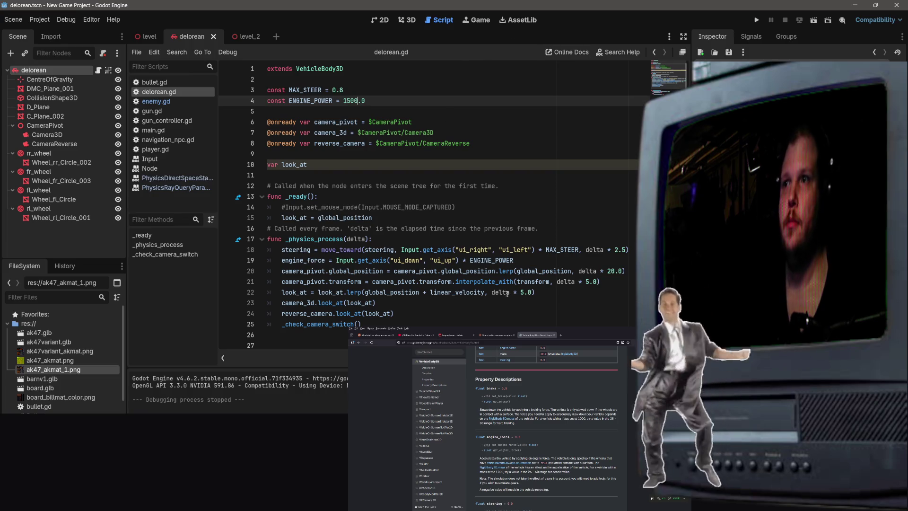
right_click(490, 175)
key("Escape")
scroll(473, 213, "down", 3)
left_click(447, 241)
scroll(447, 241, "up", 1)
scroll(443, 217, "up", 2)
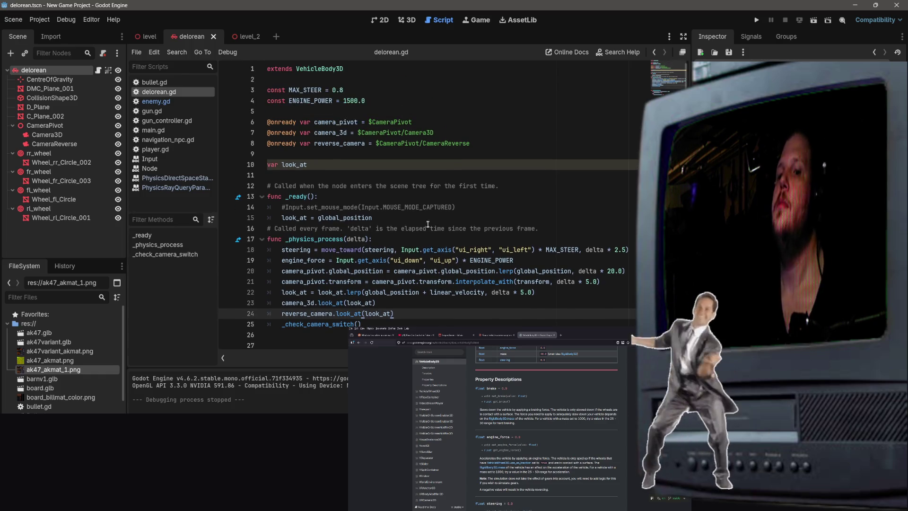
left_click(472, 207)
scroll(405, 200, "down", 2)
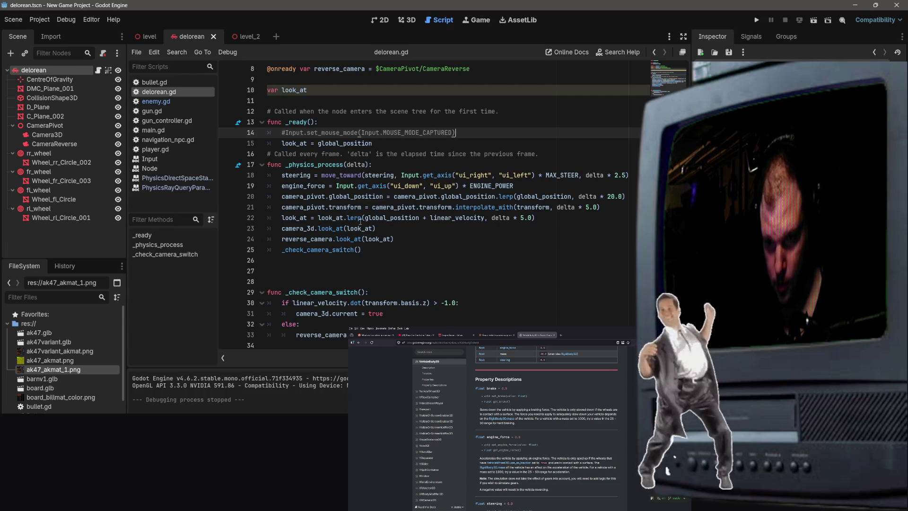
mouse_move(370, 221)
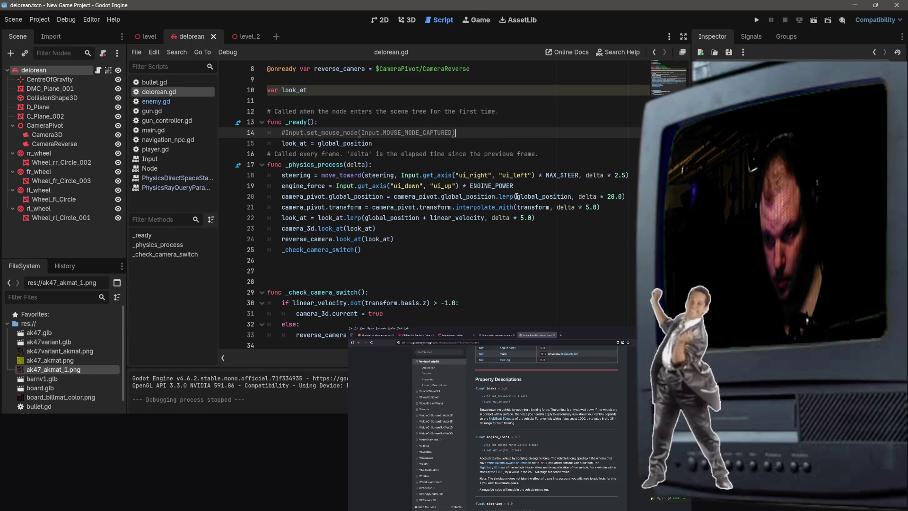
triple_click(280, 197)
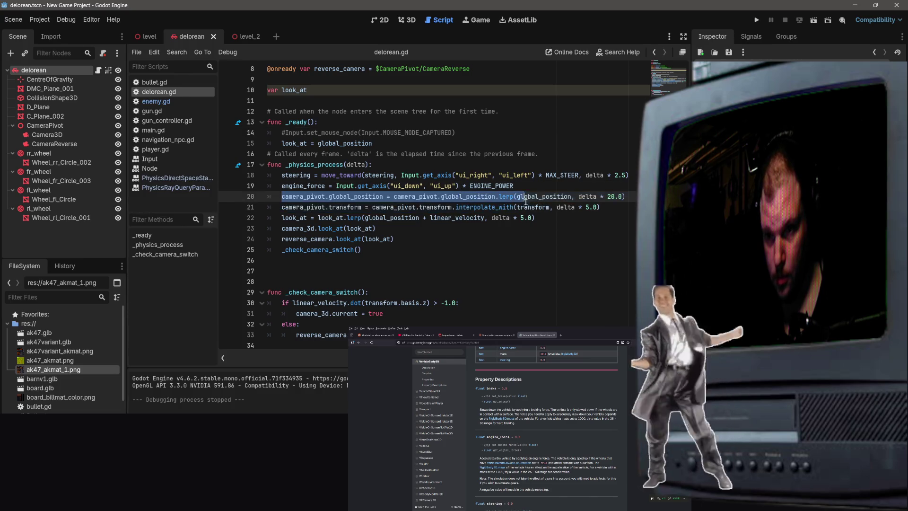
left_click_drag(600, 207, 274, 206)
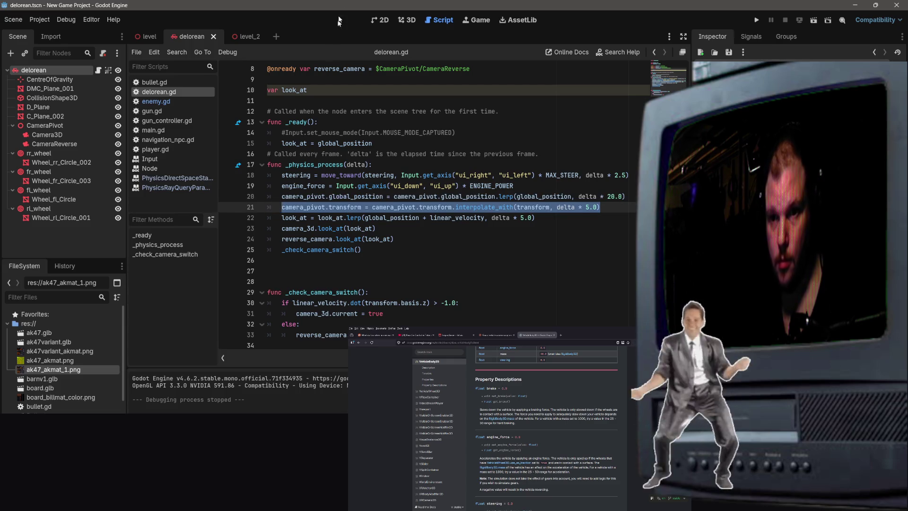
Comment out the camera pivot transform line, save, and test-drive level_2.
key("ctrl+k")
key("ctrl+s")
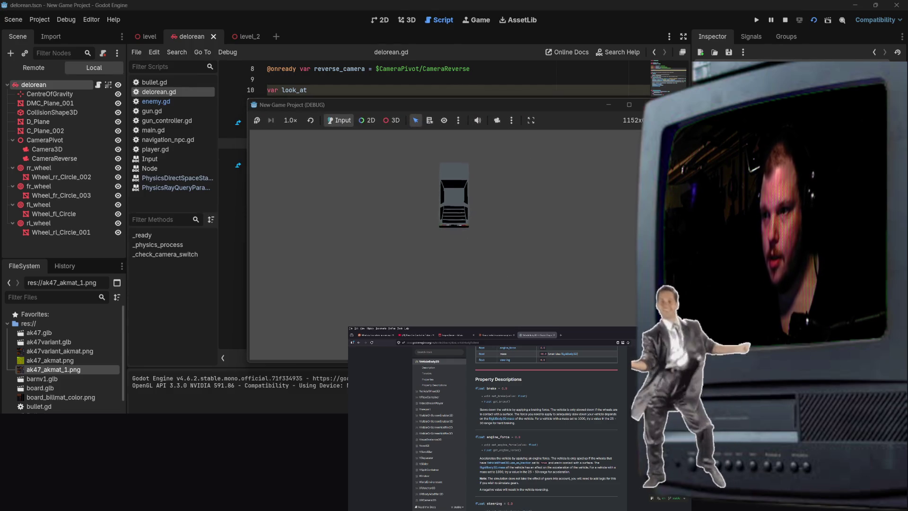
key("F8")
left_click(244, 36)
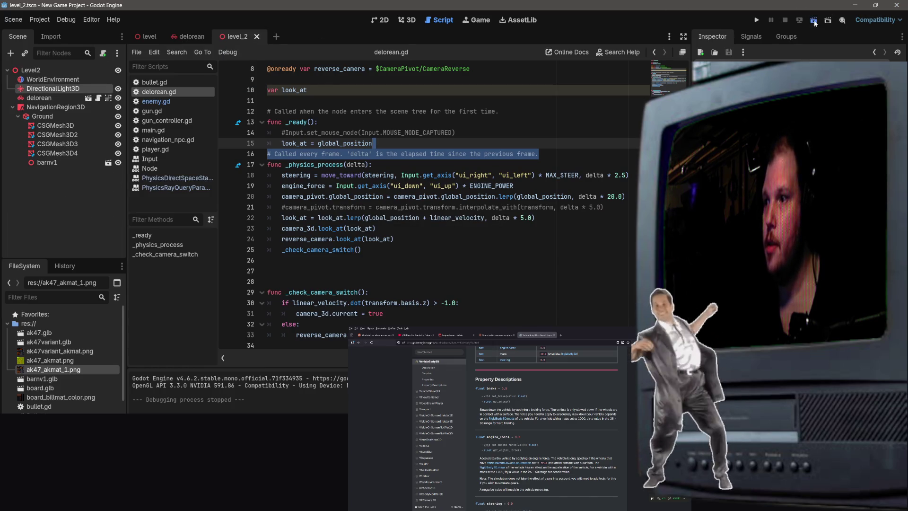
left_click(814, 21)
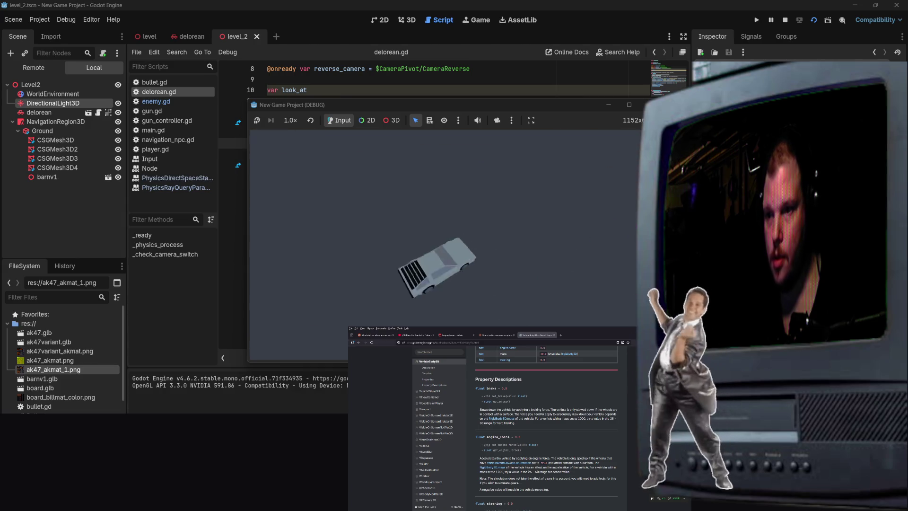
key("F8")
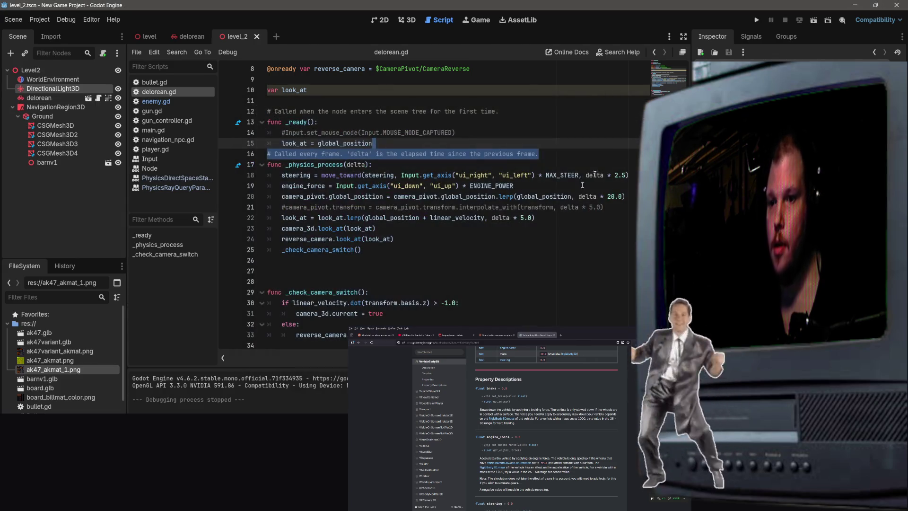
Comment out the camera pivot global_position lerp line and run level_2 again.
mouse_move(618, 206)
left_mouse_down()
mouse_move(359, 197)
mouse_move(286, 207)
mouse_move(506, 197)
mouse_move(610, 208)
mouse_move(633, 193)
left_mouse_up()
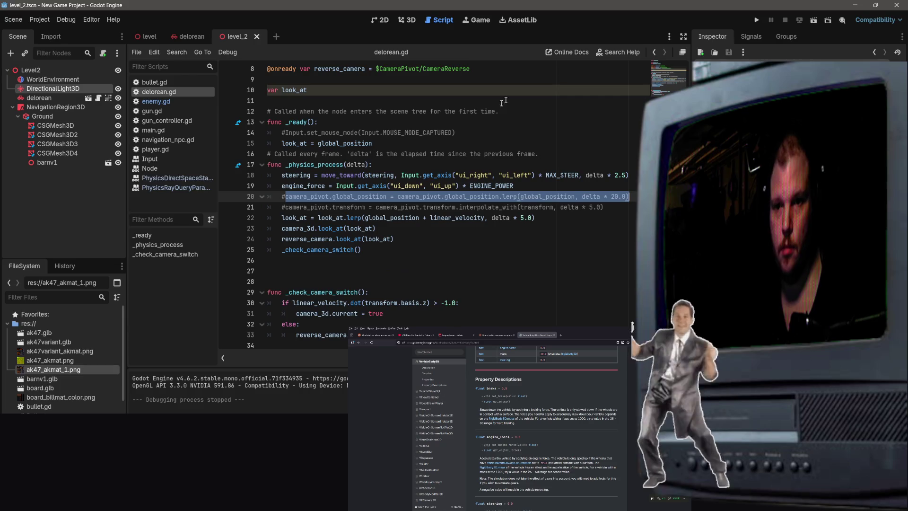
left_click(475, 132)
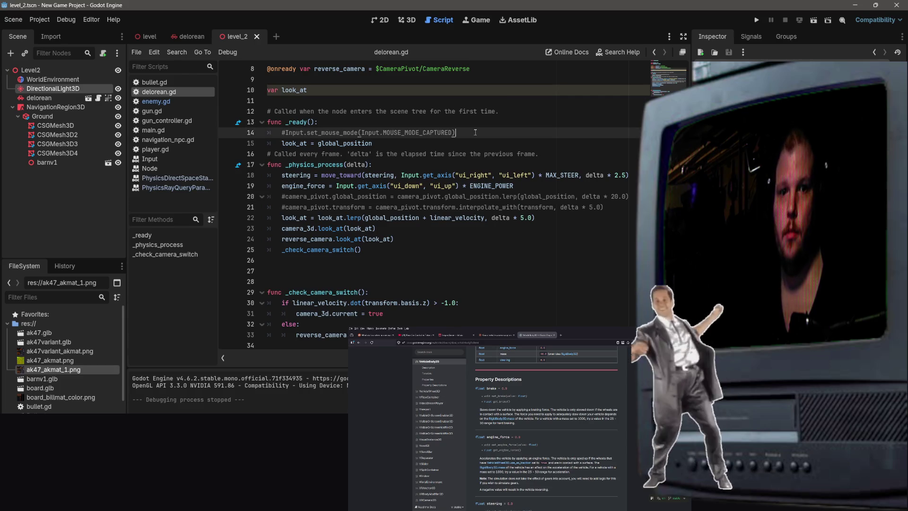
left_click(813, 21)
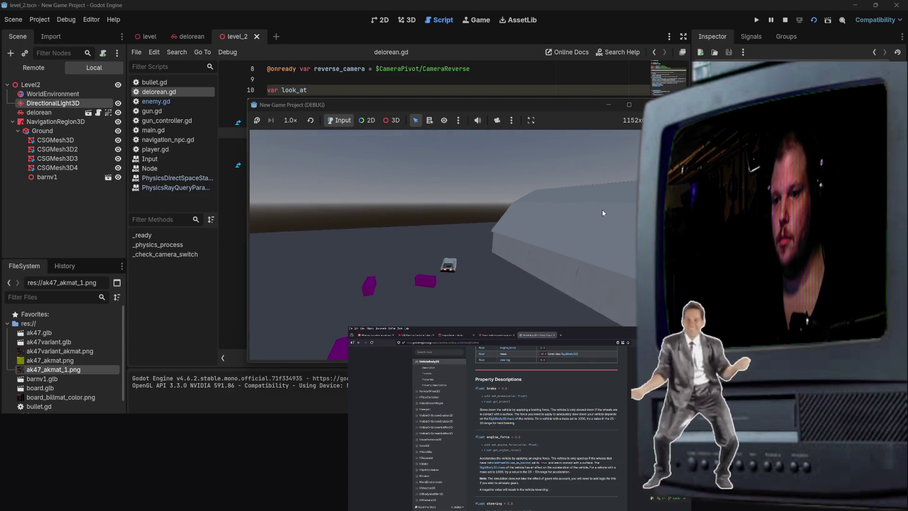
Drive the DeLorean around the barn with W, A and S, then stop the game.
key("w")
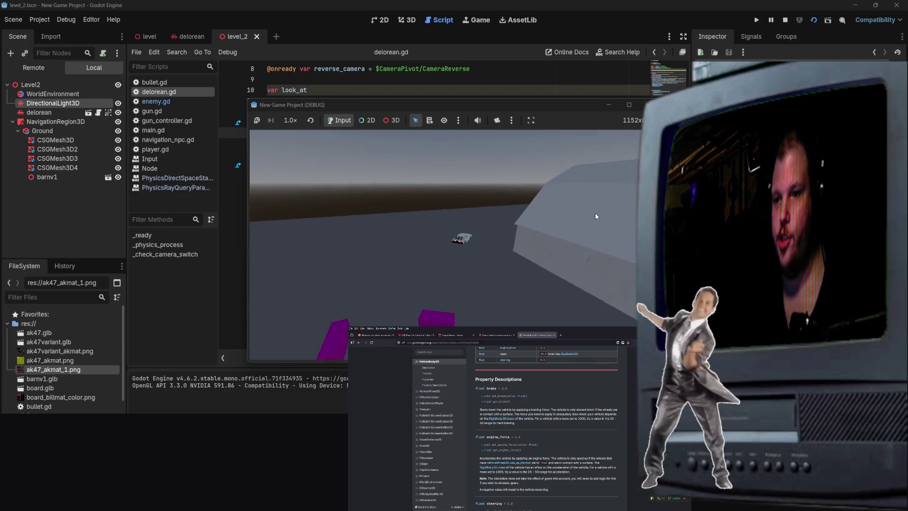
key("a")
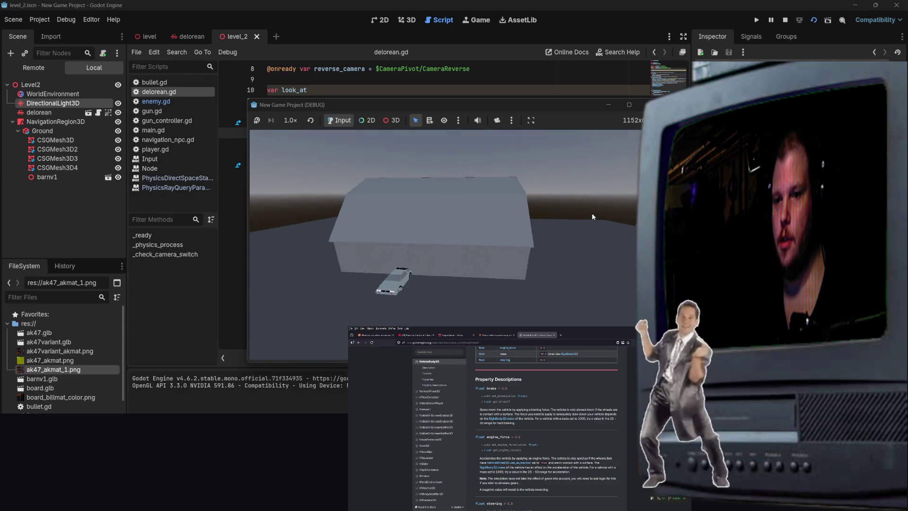
key("a")
key("a")
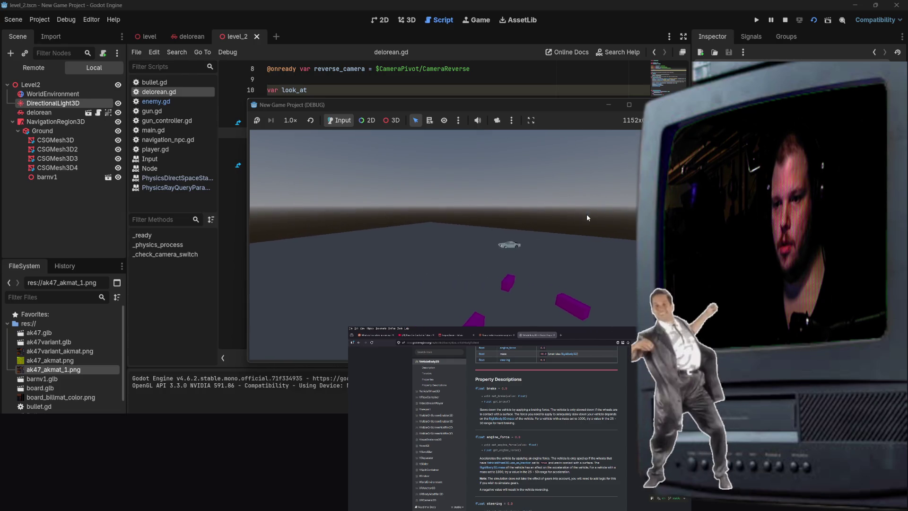
key("s")
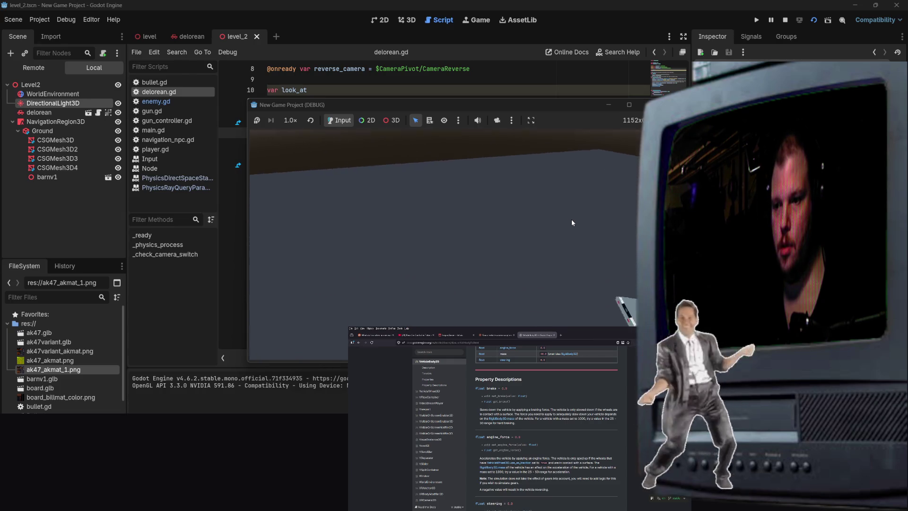
key("w")
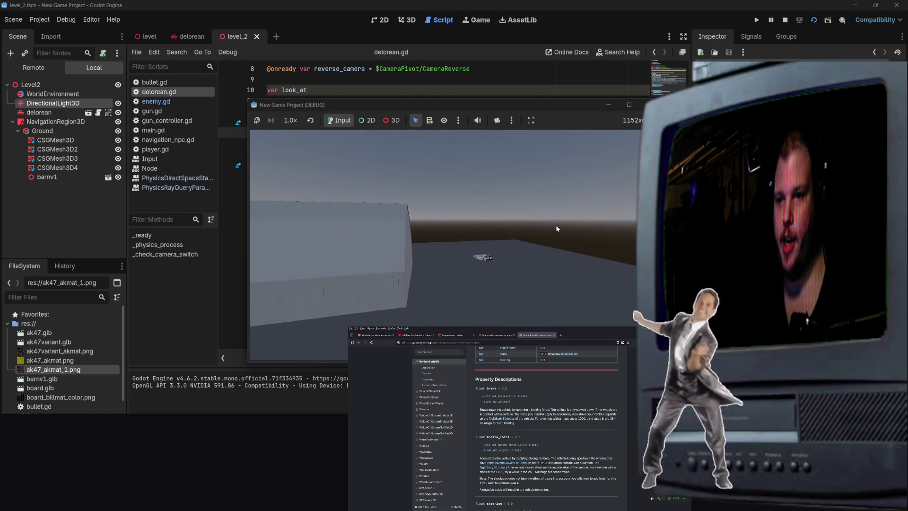
key("a")
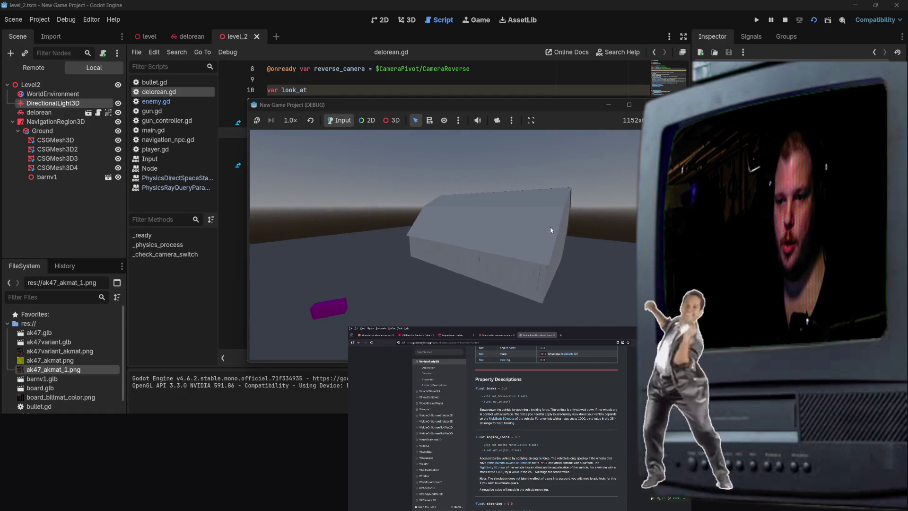
key("w")
key("w")
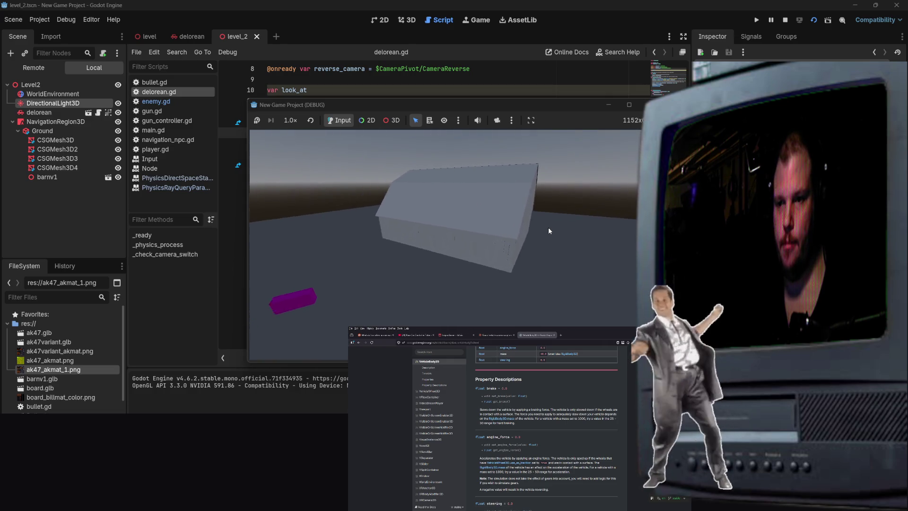
key("s")
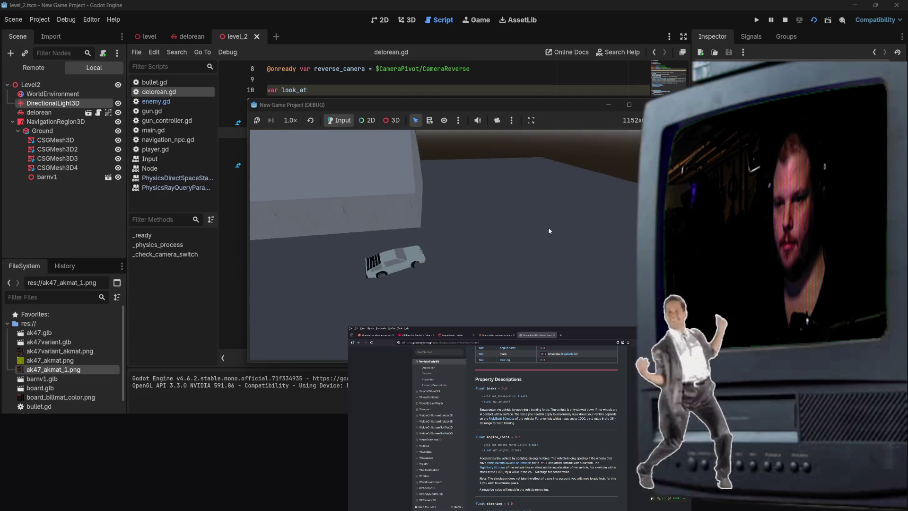
key("w")
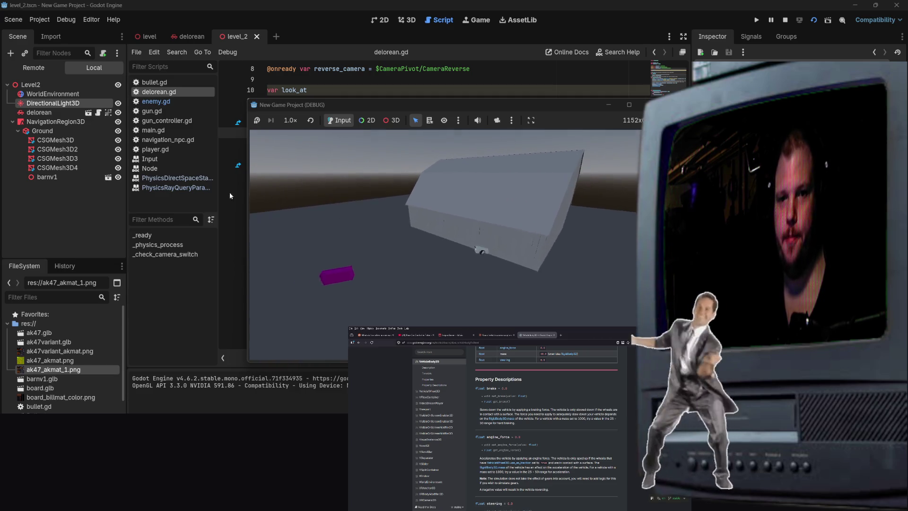
key("F8")
left_click(376, 197)
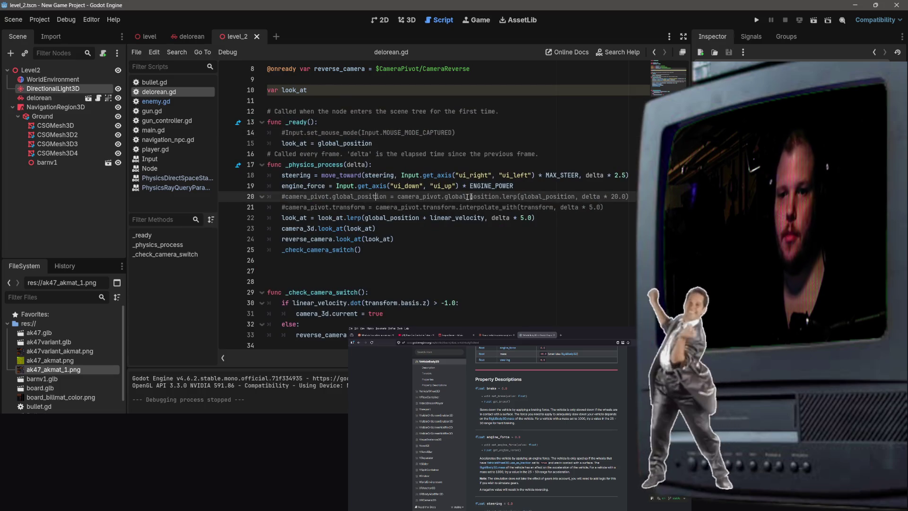
Re-enable the camera pivot global_position lerp on line 20.
mouse_move(633, 196)
left_mouse_down()
mouse_move(302, 175)
mouse_move(235, 198)
mouse_move(600, 192)
left_mouse_up()
left_click(296, 208)
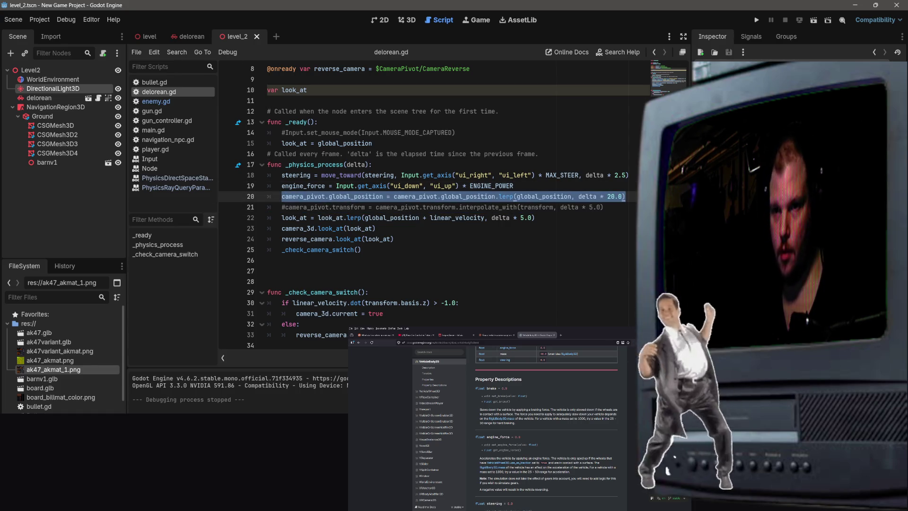
scroll(432, 175, "up", 3)
Change ENGINE_POWER from 1500.0 to 1250.0 and save delorean.gd.
left_click(349, 101)
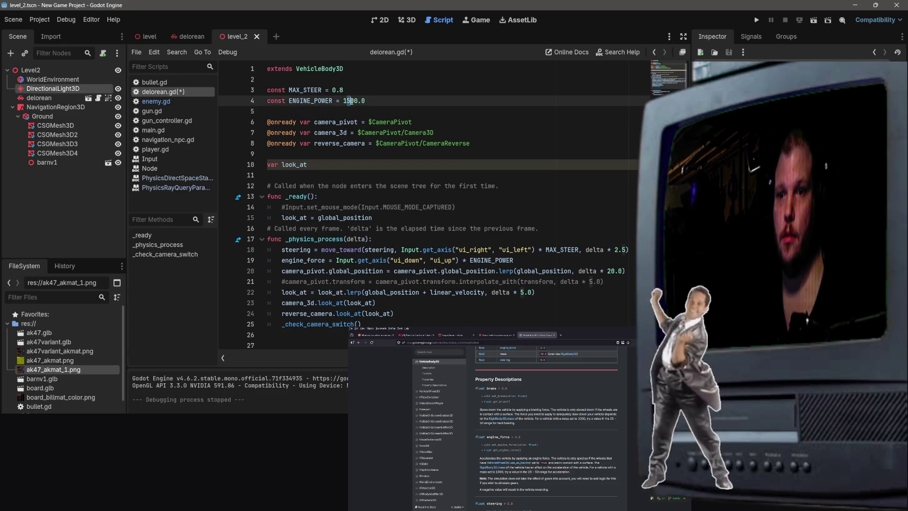
key("Delete")
type("2")
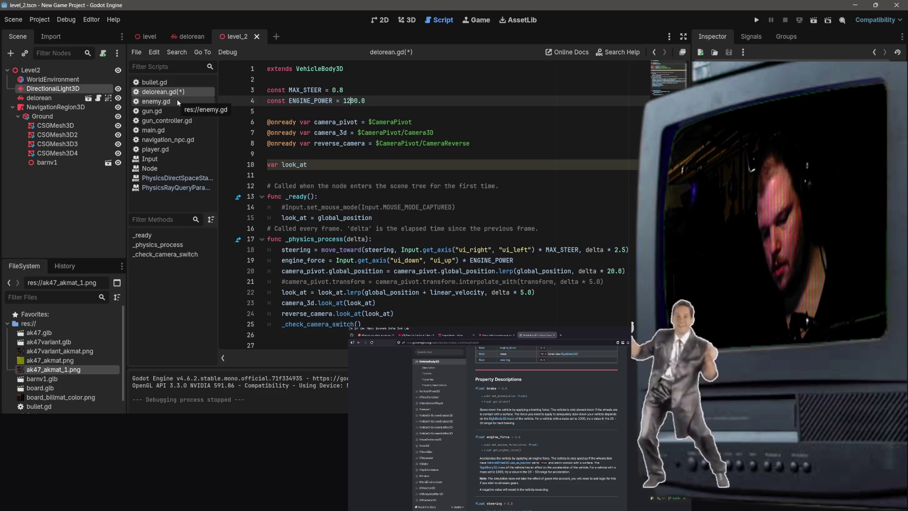
type("5")
key("ctrl+s")
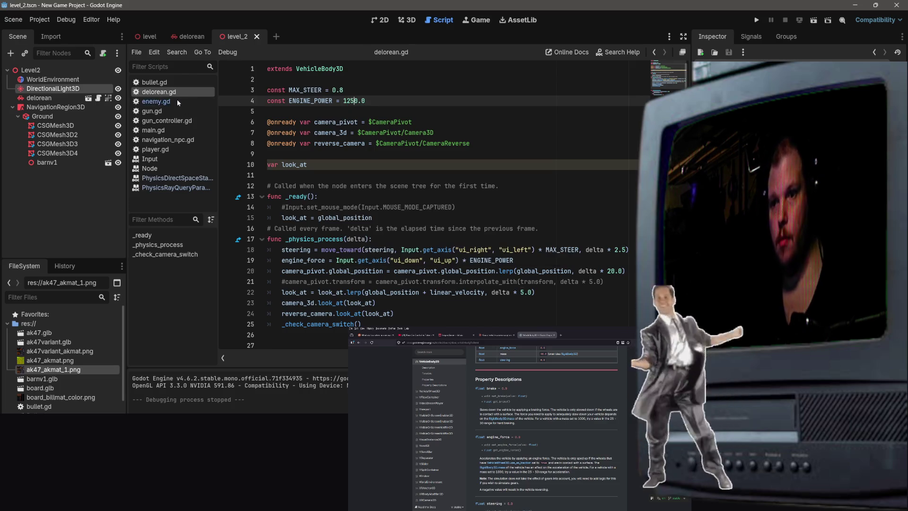
Run level_2 to test the car, then stop the game.
left_click_drag(593, 144, 593, 137)
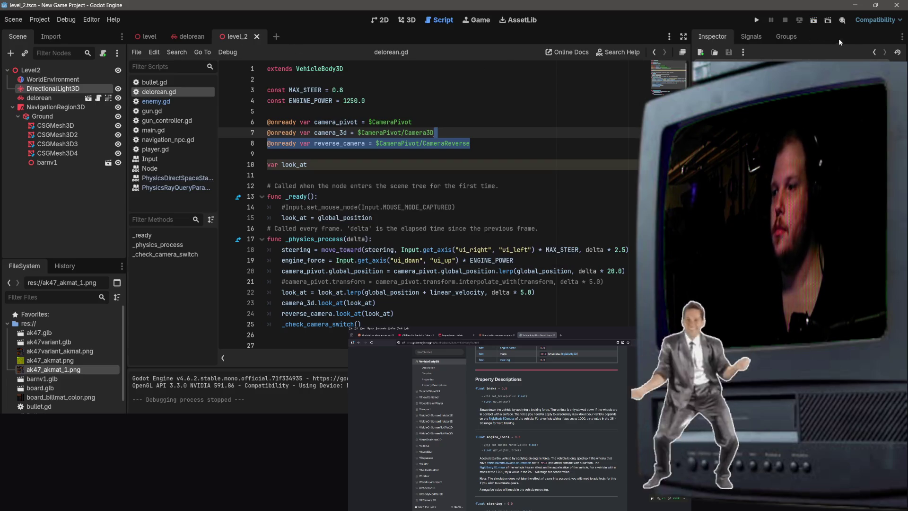
left_click(819, 21)
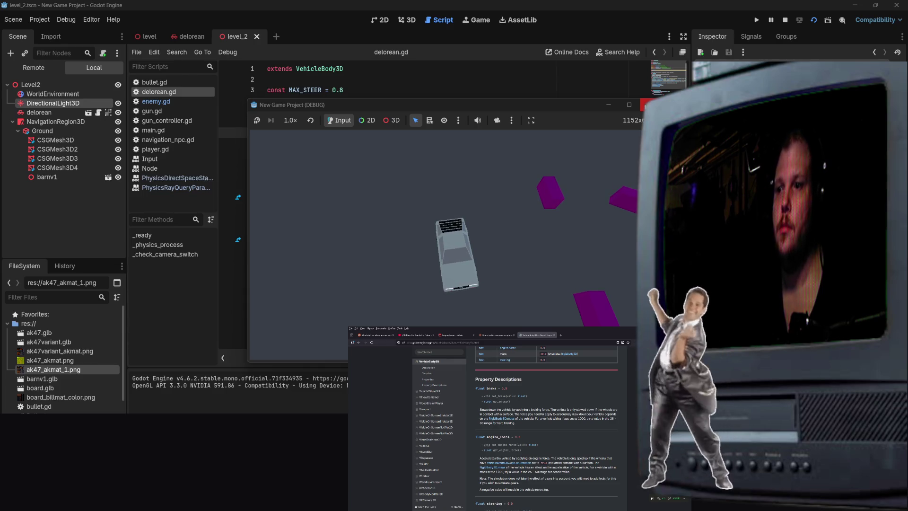
left_click(646, 105)
left_click(574, 254)
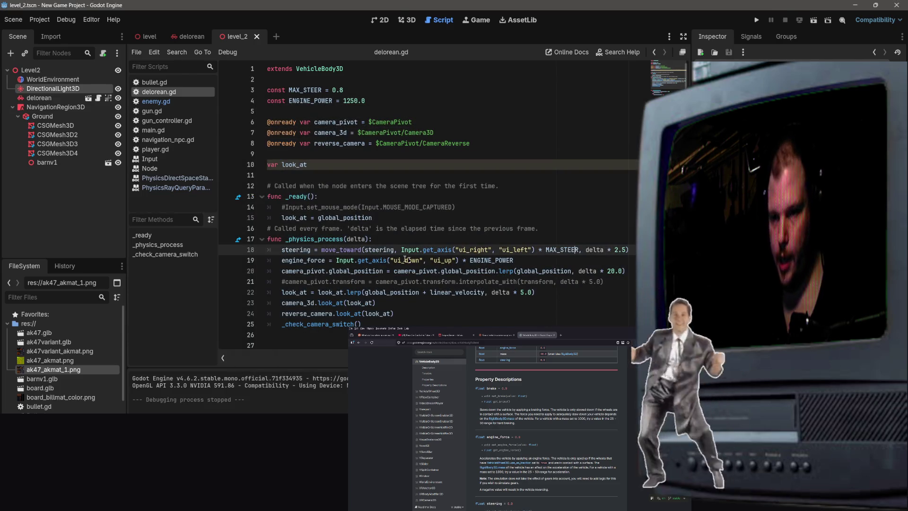
Select and comment out the look_at lerp line 22.
left_click(443, 305)
left_click(501, 292)
left_click(558, 320)
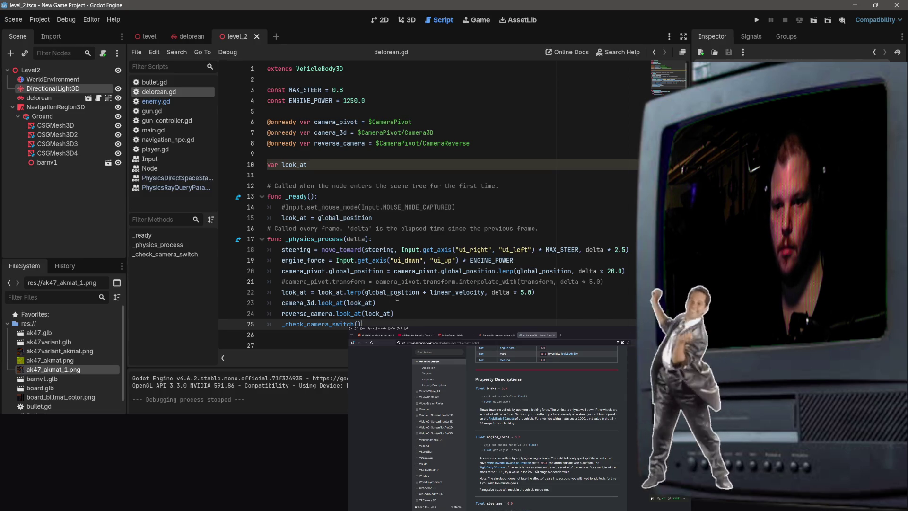
mouse_move(395, 303)
left_mouse_down()
mouse_move(331, 292)
mouse_move(275, 298)
mouse_move(283, 294)
left_mouse_up()
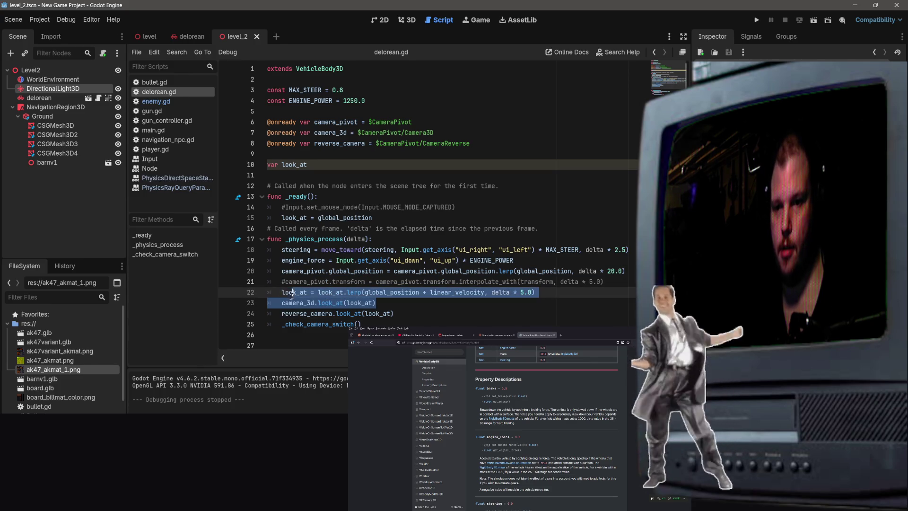
left_click(406, 300)
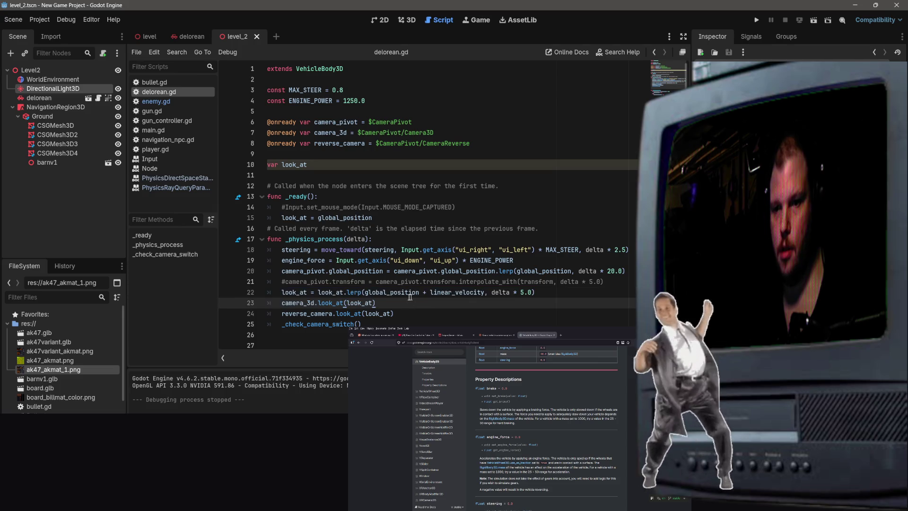
left_click_drag(562, 293, 283, 293)
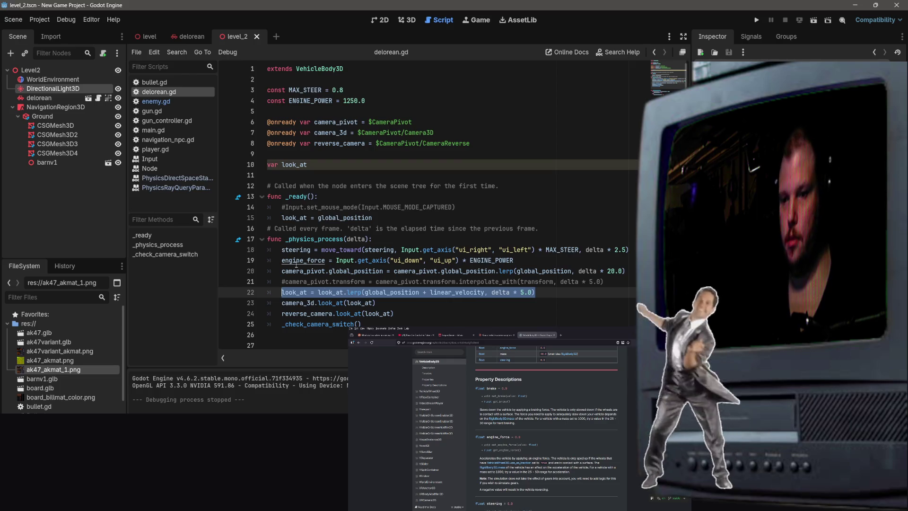
Test-drive the scene without the look_at lerp, then stop the game.
left_click(814, 21)
key("c")
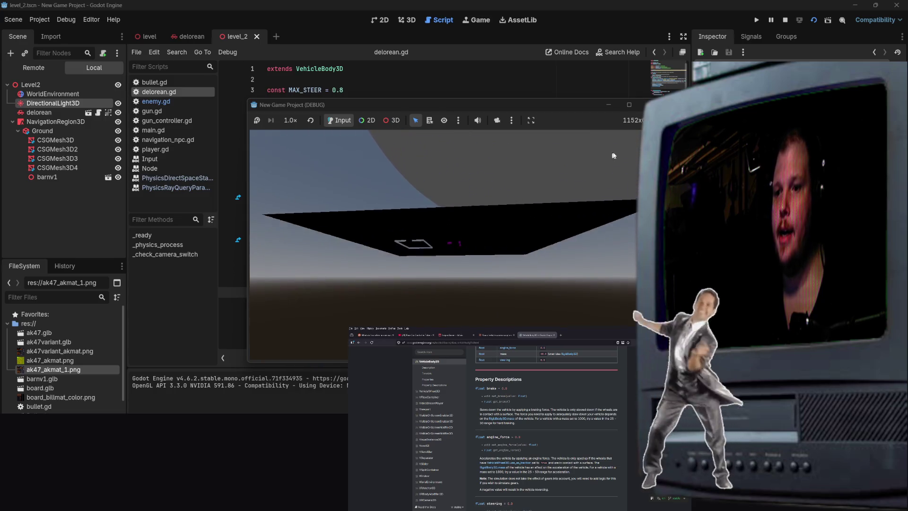
key("F8")
left_click(401, 304)
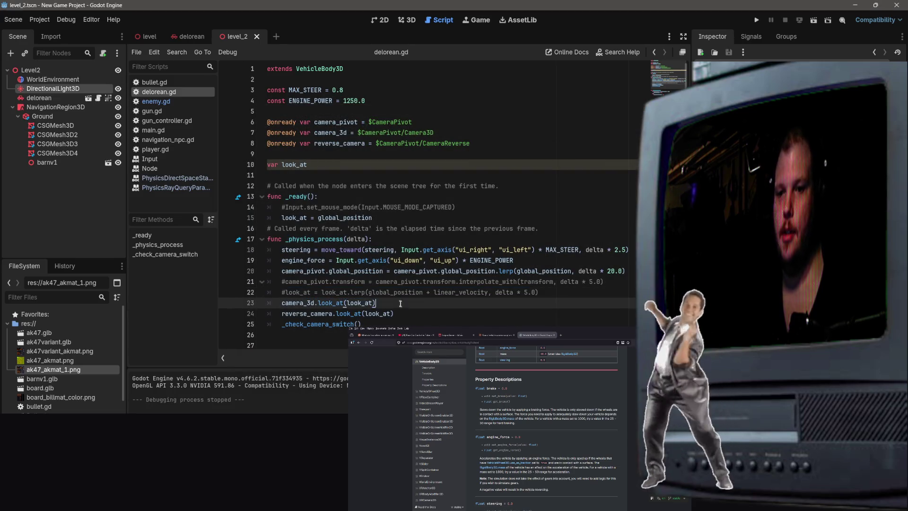
Uncomment the look_at lerp on line 22 with delta * 2.5, save delorean.gd, and run level_2.
left_click(362, 281)
left_click(284, 292)
key("shift+End")
key("ctrl+k")
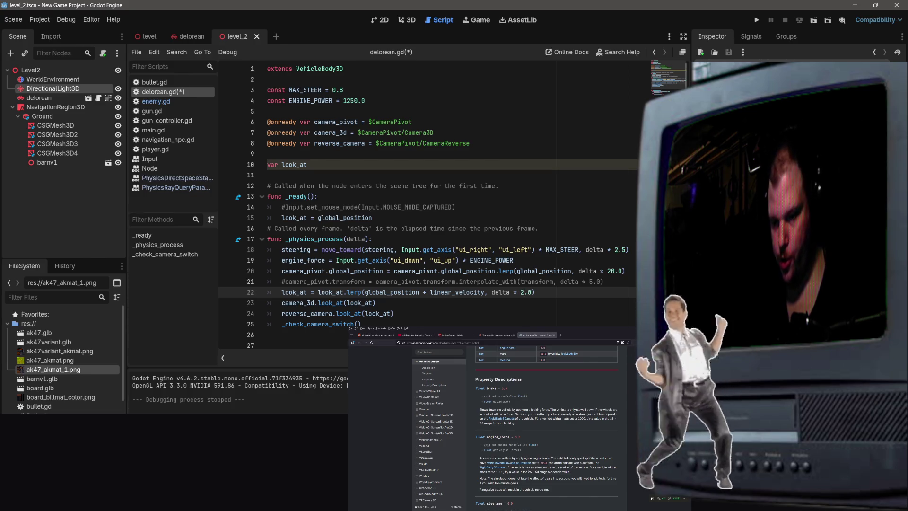
type("5")
key("ctrl+s")
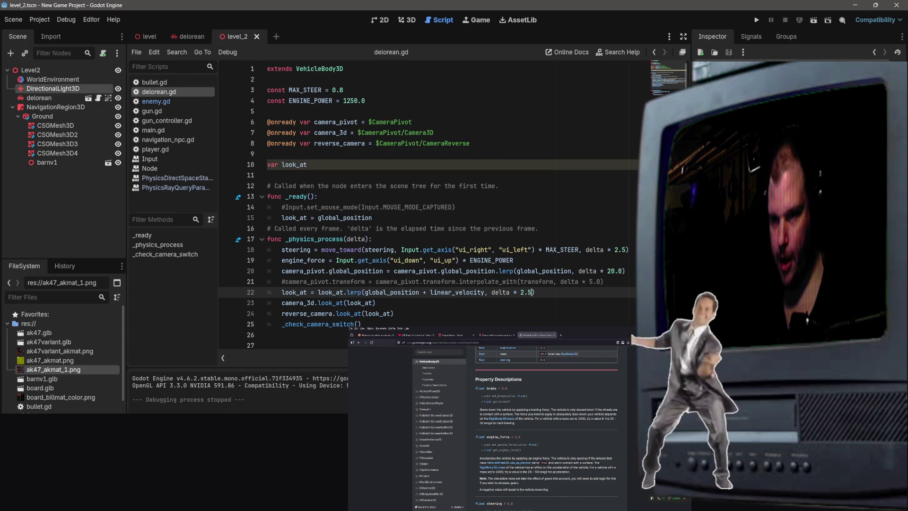
left_click(814, 21)
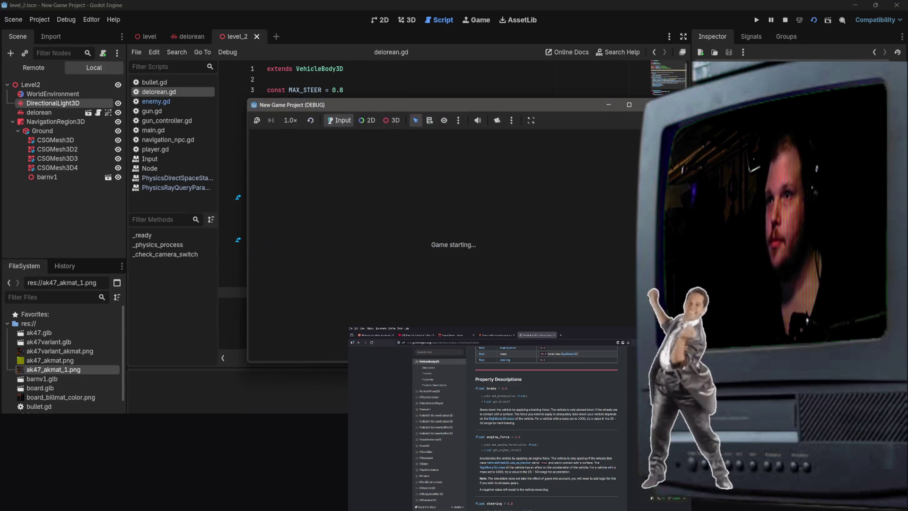
Drive the DeLorean around the purple boxes to judge the slower look_at lag, then stop the game.
key("Up")
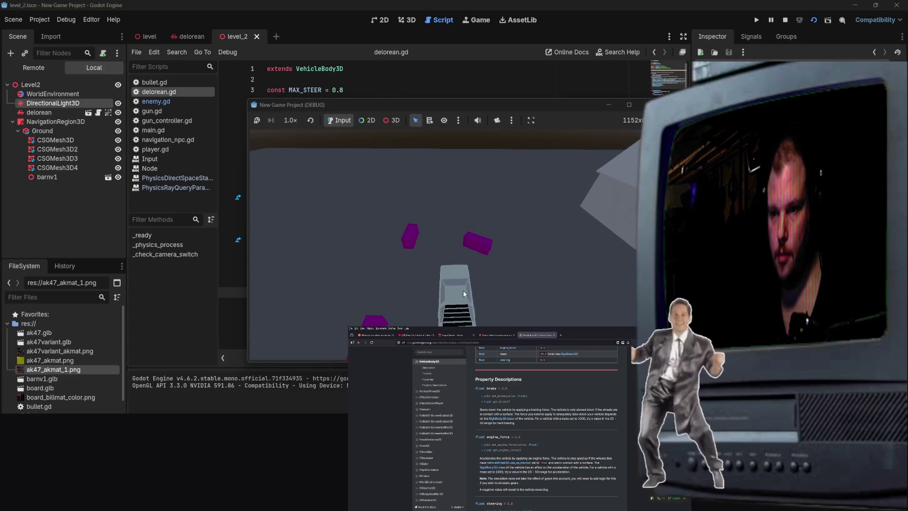
key("Up")
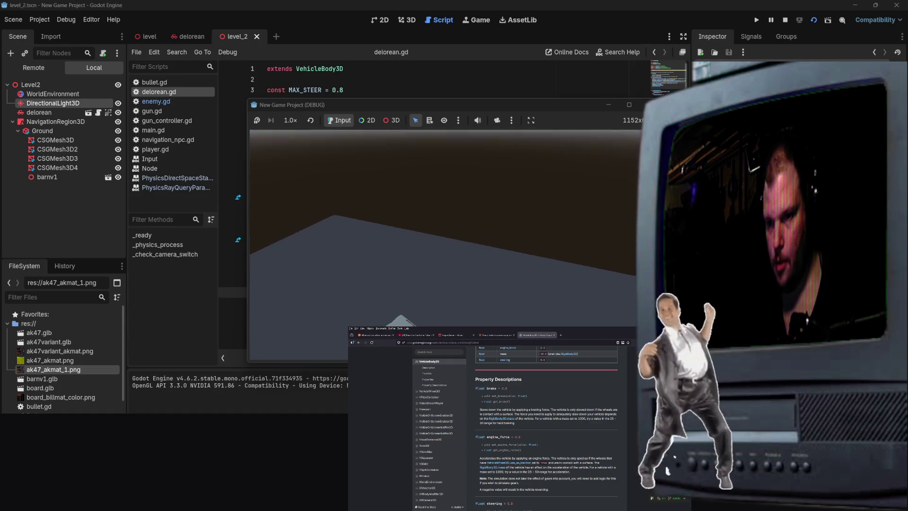
key("Up")
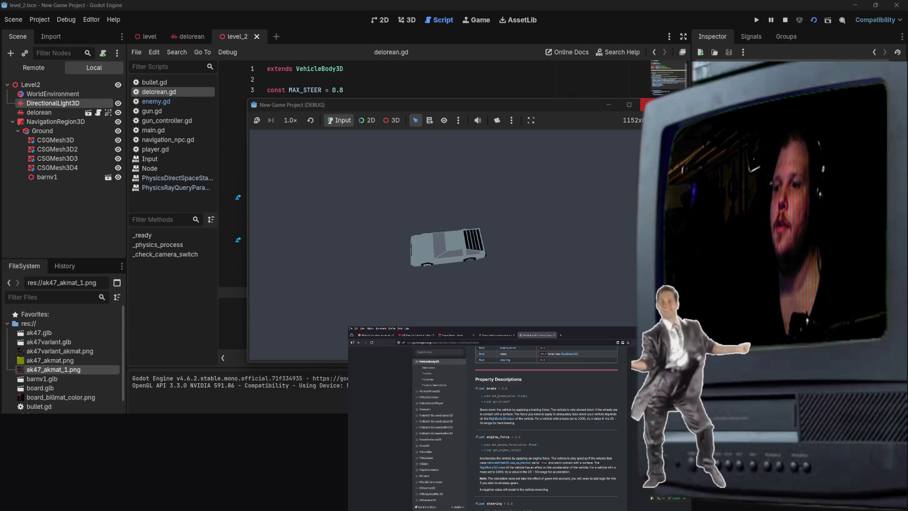
left_click(646, 104)
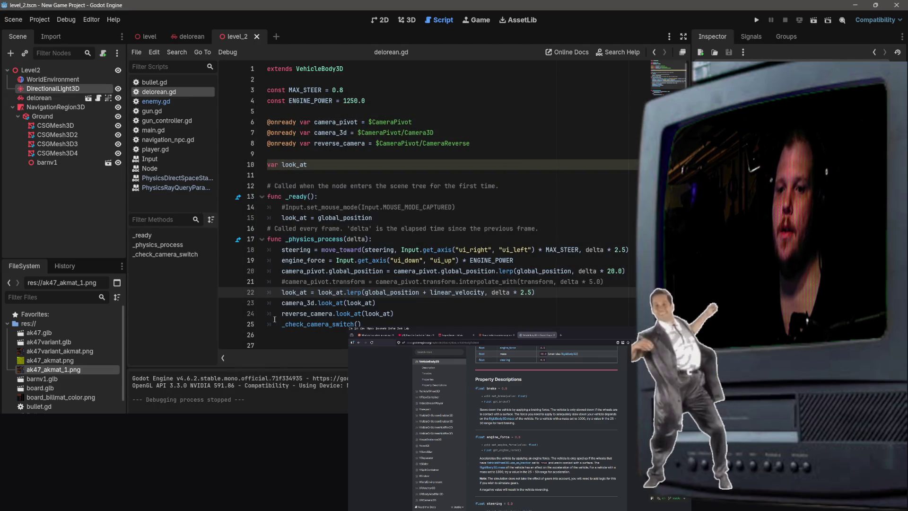
Change the camera_pivot follow lerp on line 20 from delta * 20.0 to 10.0 and run level_2.
scroll(349, 299, "down", 2)
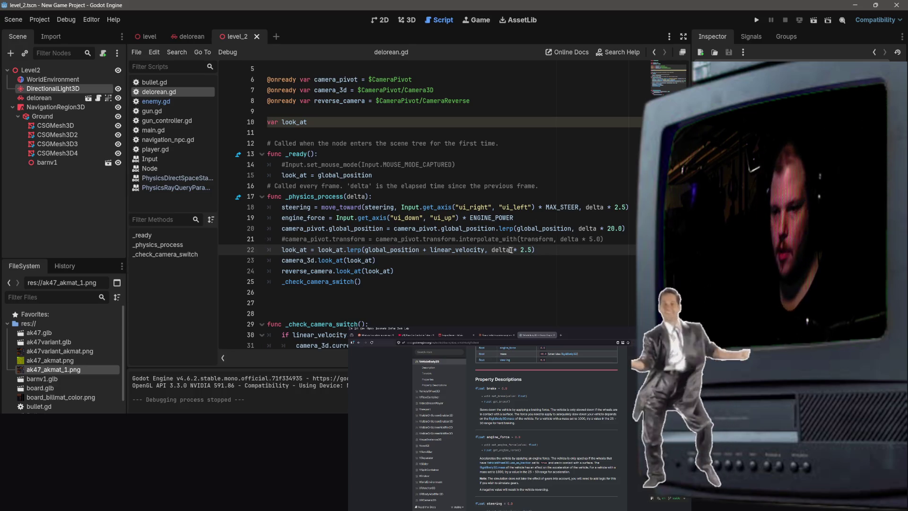
left_click_drag(623, 229, 608, 229)
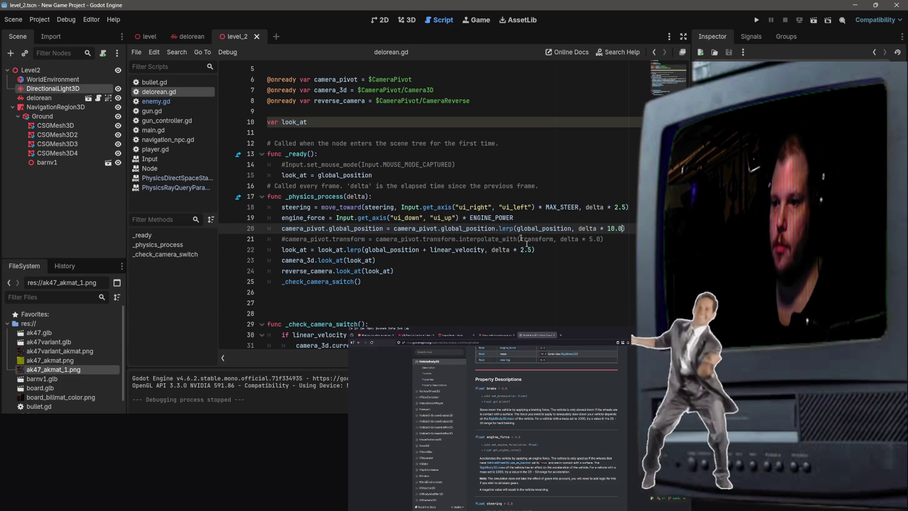
left_click(814, 20)
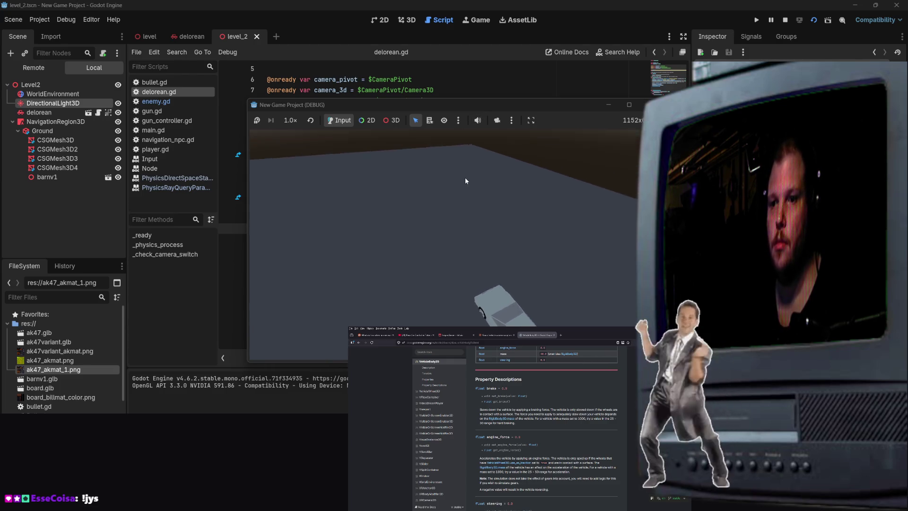
Set the camera-follow lerp to delta * 5.0 and steering to delta * 1.5, then test-drive and stop.
key("F8")
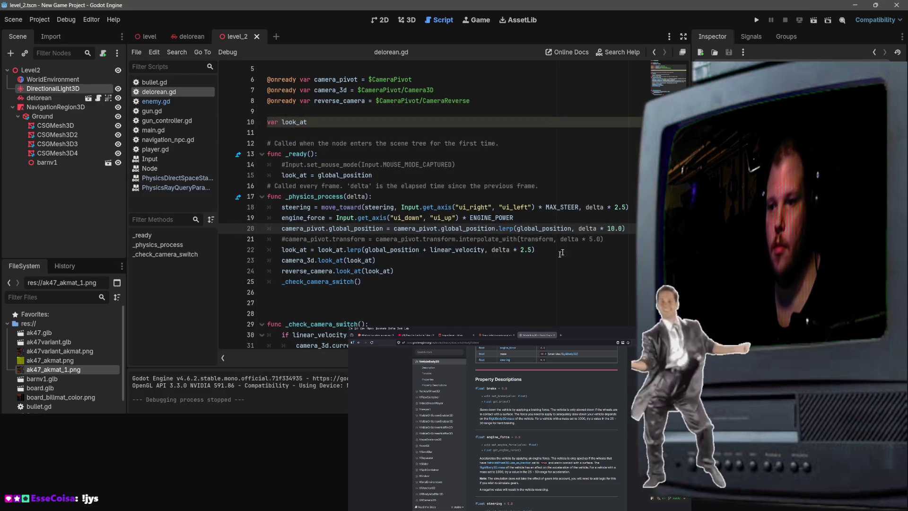
left_click(611, 215)
type("5")
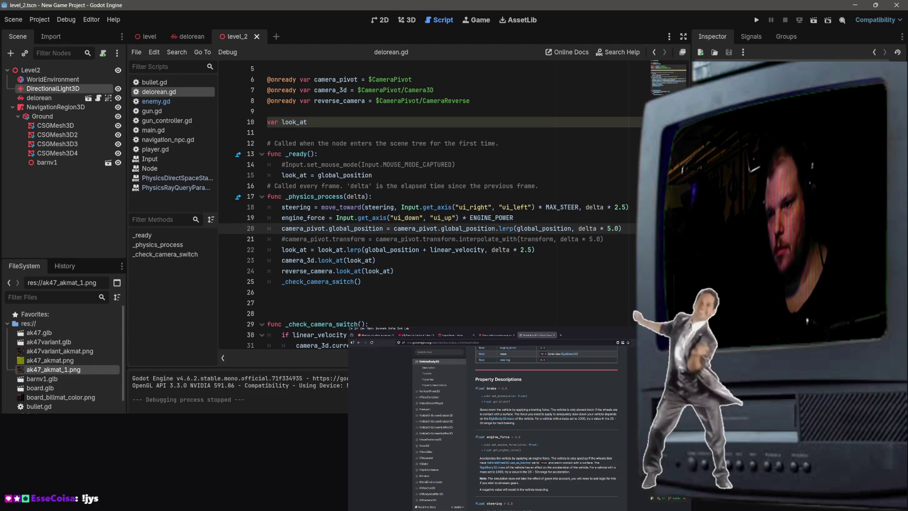
left_click(619, 206)
type("1")
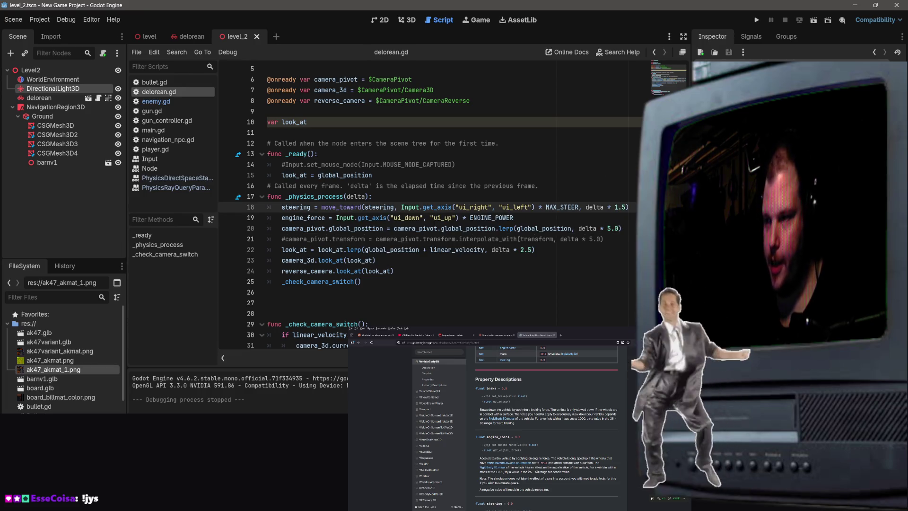
left_click(814, 20)
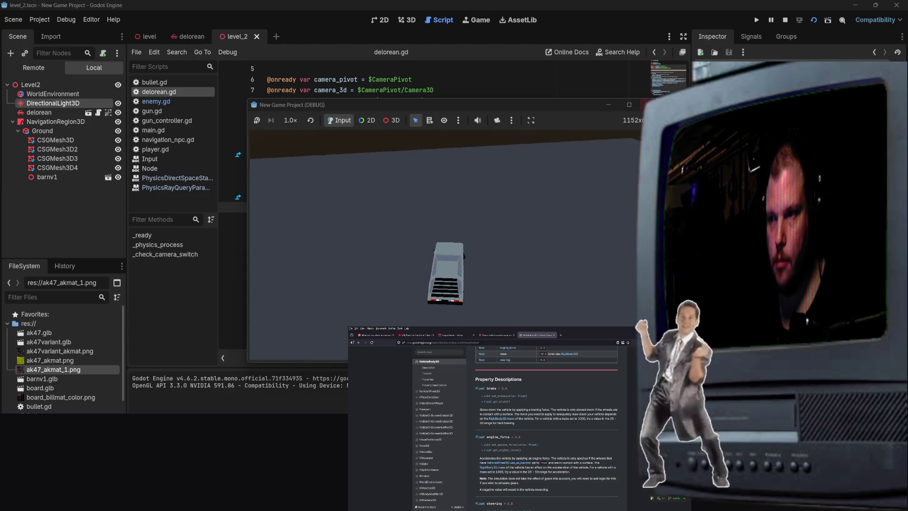
left_click(651, 104)
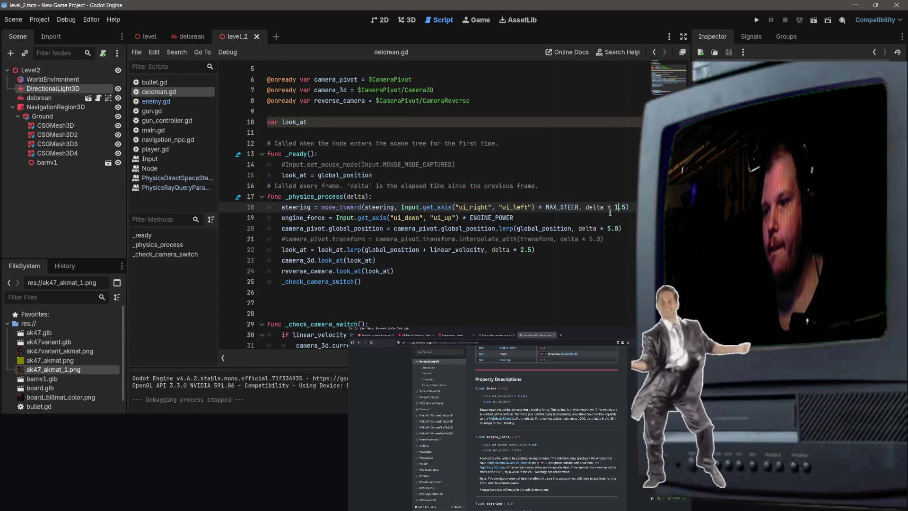
Undo the steering rate back to 2.5 and cut the look-at lerp factor from 2.5 to 2.0.
key("Down")
key("Down")
key("BackSpace")
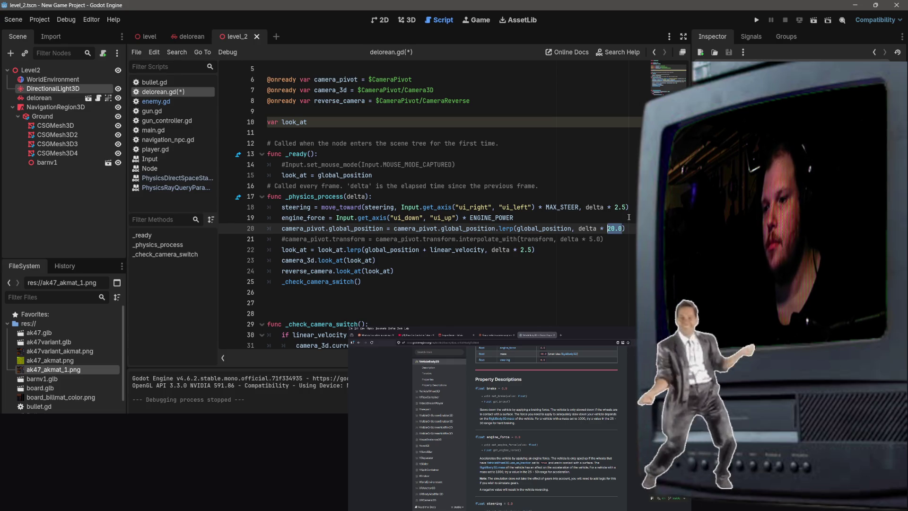
key("Down")
key("Down")
key("Left")
key("BackSpace")
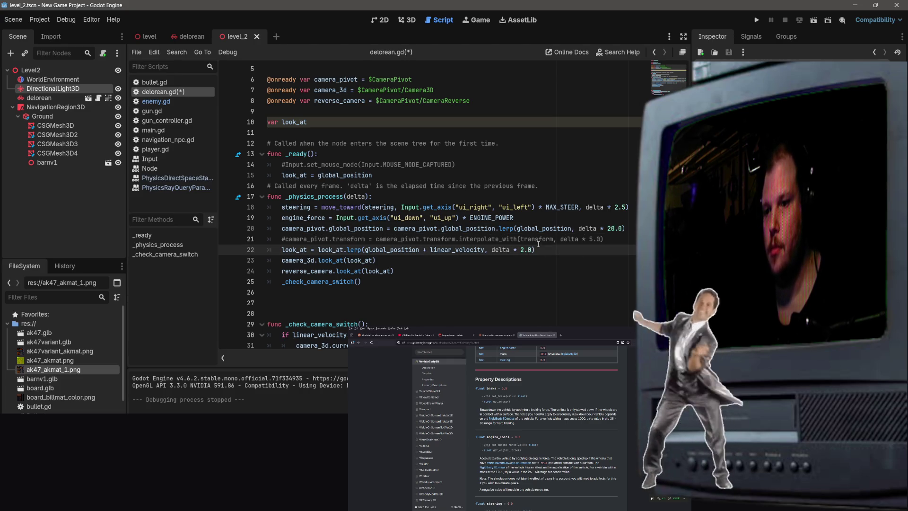
Replace the camera-follow lerp value 20.0 with delta * 5.0 and save delorean.gd.
left_click(593, 229)
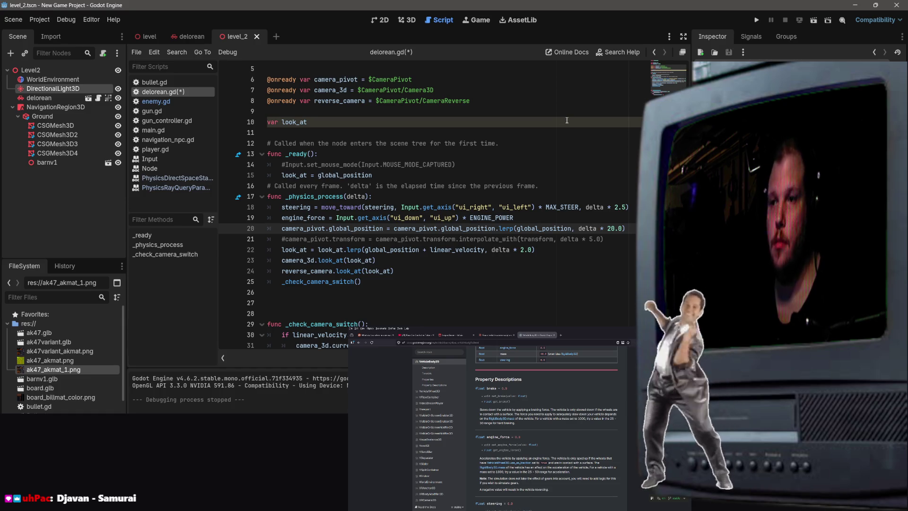
key("Up")
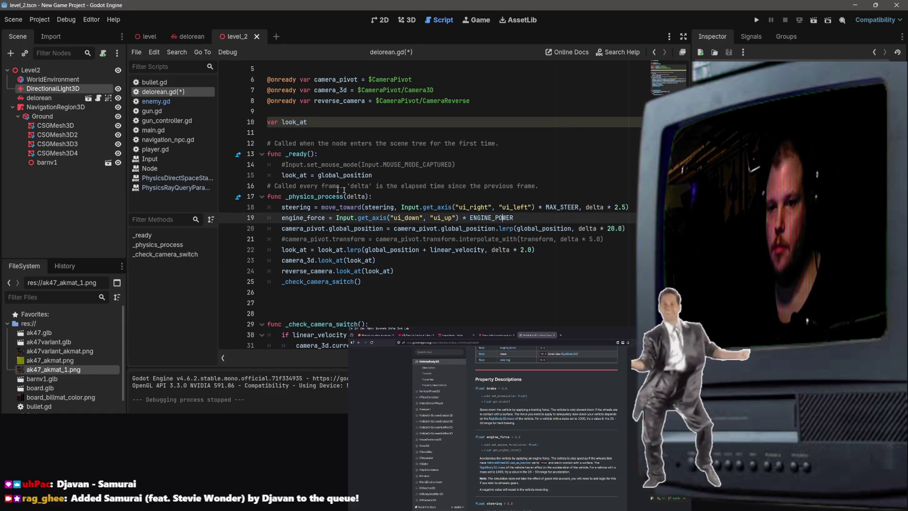
scroll(378, 100, "up", 2)
scroll(526, 204, "down", 3)
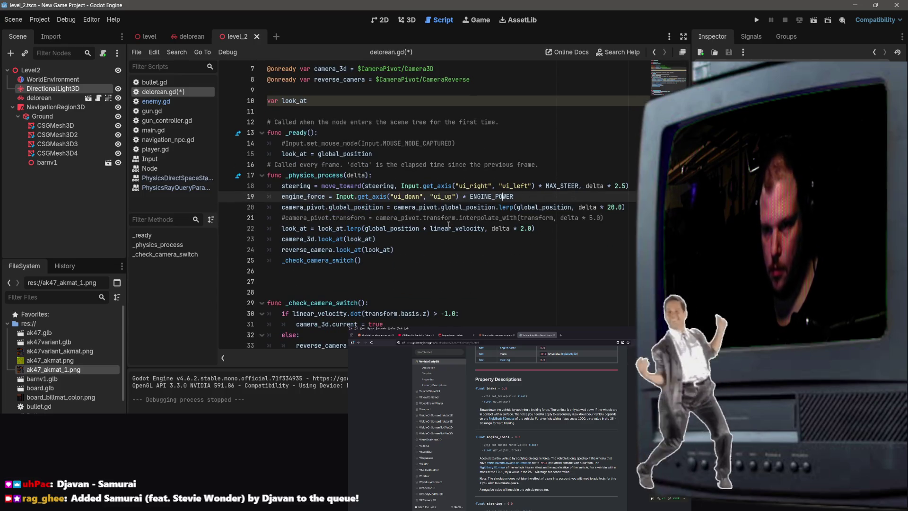
left_click(448, 221)
mouse_move(620, 218)
left_mouse_down()
mouse_move(335, 216)
mouse_move(289, 227)
mouse_move(617, 228)
left_mouse_up()
left_click(615, 208)
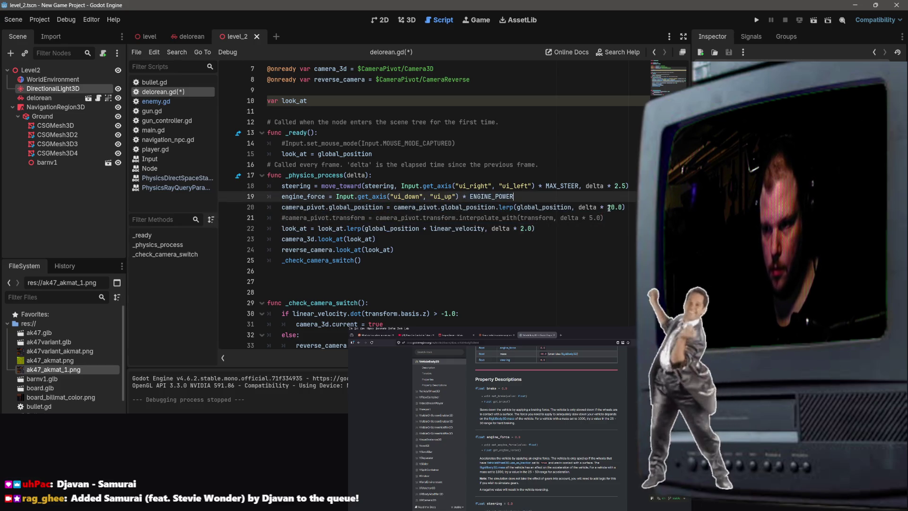
double_click(612, 207)
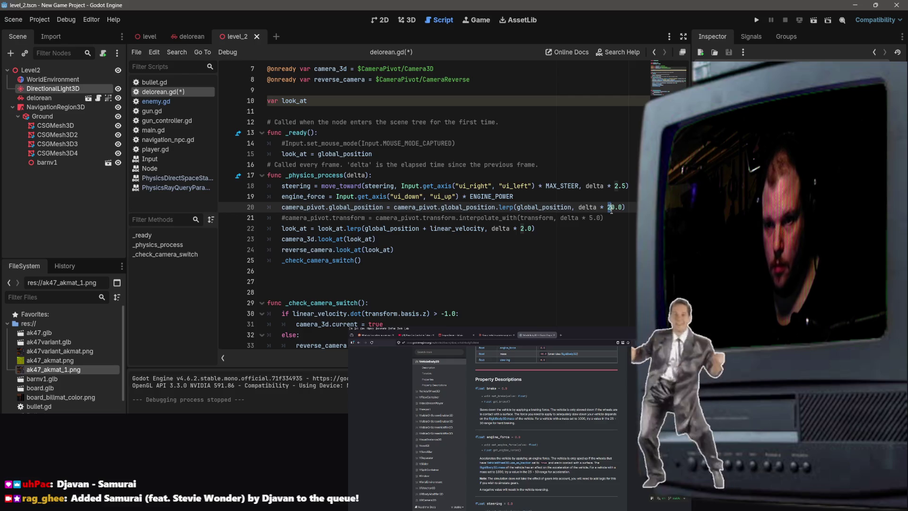
left_click(572, 207)
type("5")
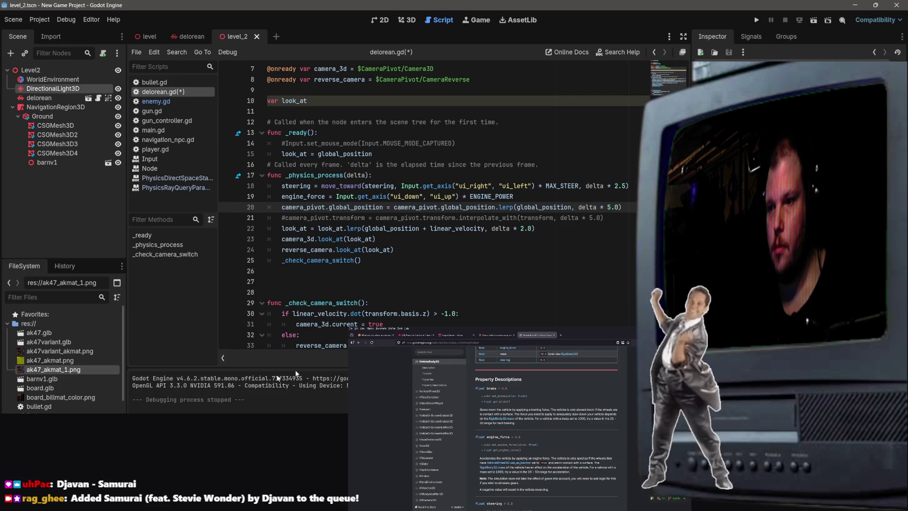
key("ctrl+s")
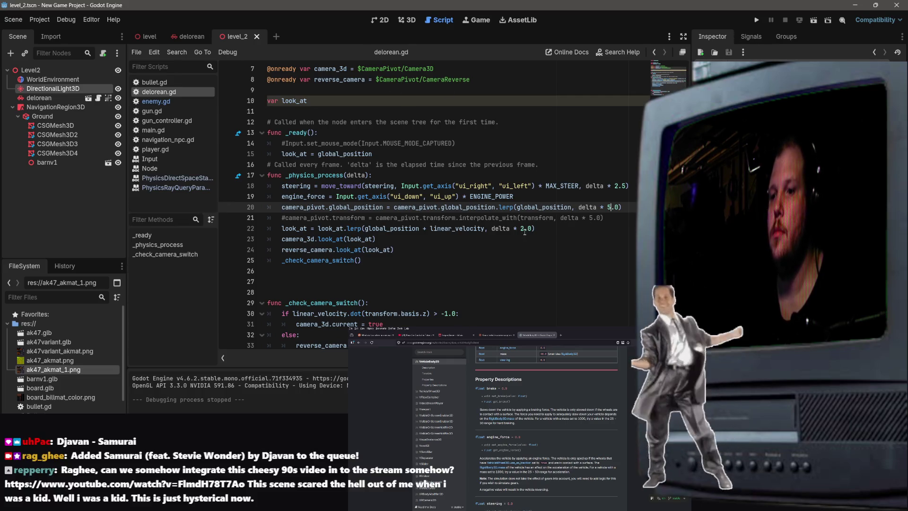
left_click(522, 229)
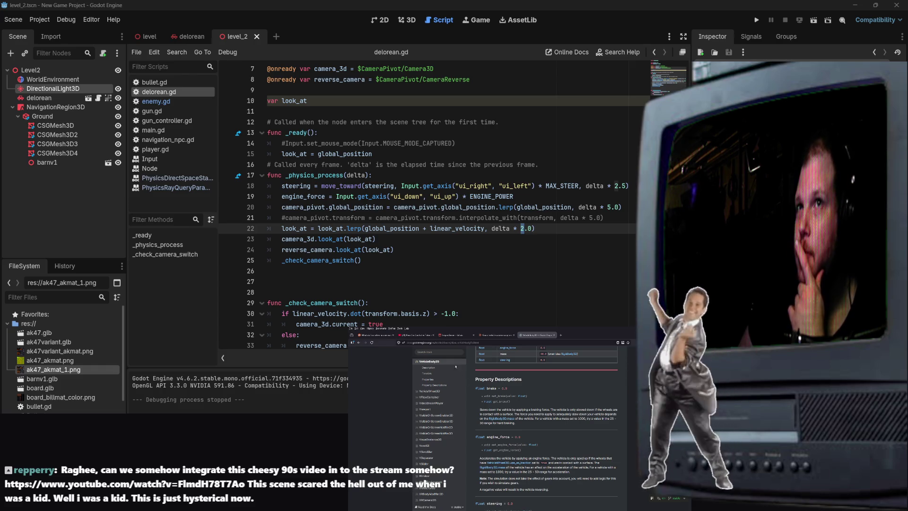
Bring the Langoliers YouTube video over the editor and adjust its volume slightly.
left_click_drag(452, 0, 420, 28)
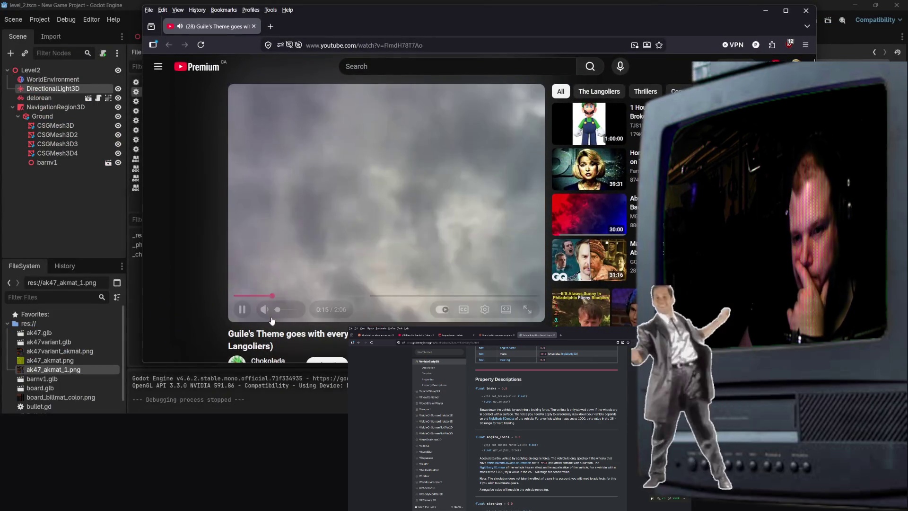
left_click(281, 310)
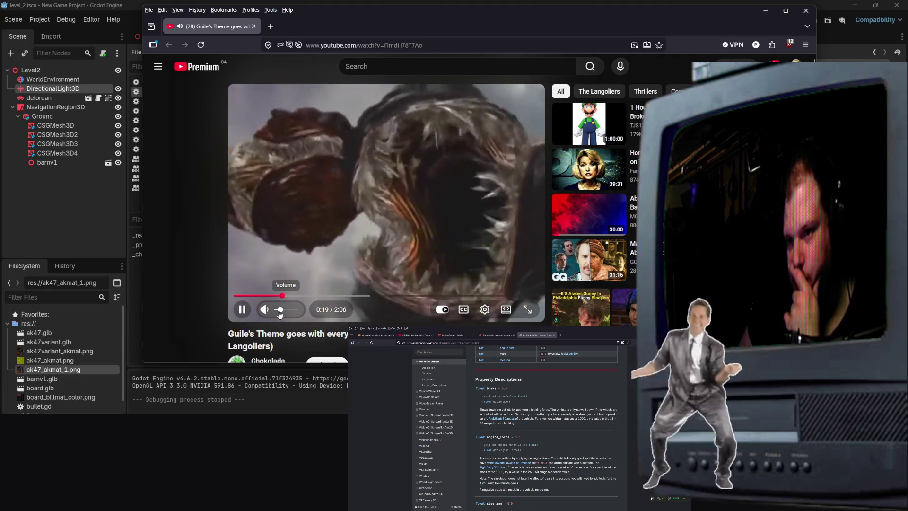
left_click(277, 311)
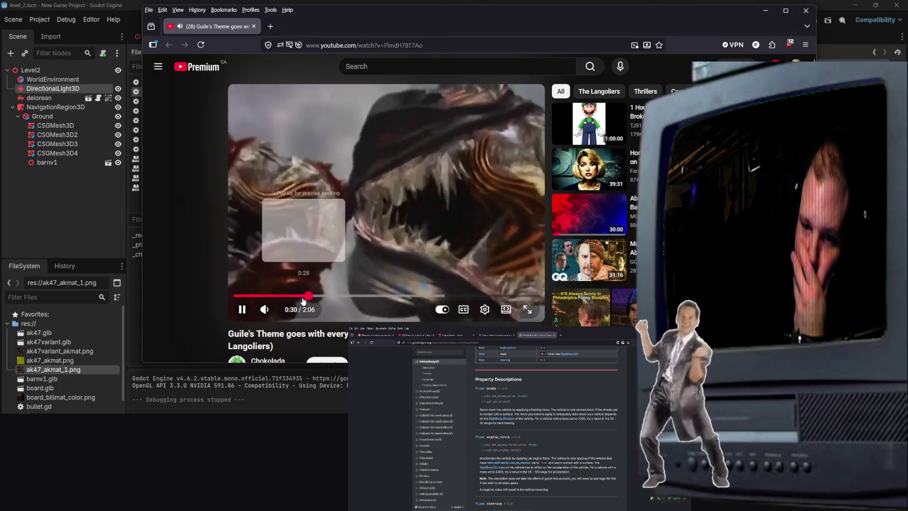
Rewind the video to about 0:23 to replay the airplane scene, pausing and resuming playback.
left_click(296, 298)
left_click_drag(296, 299, 299, 289)
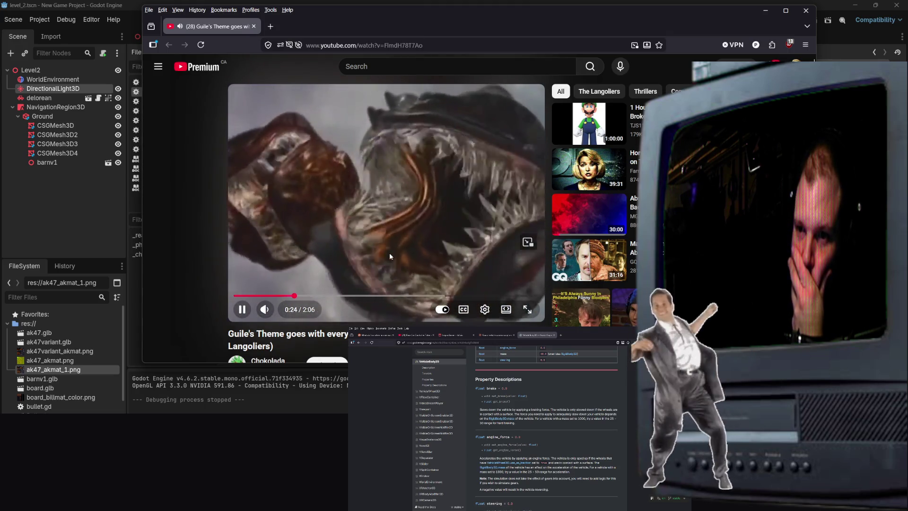
left_click(389, 255)
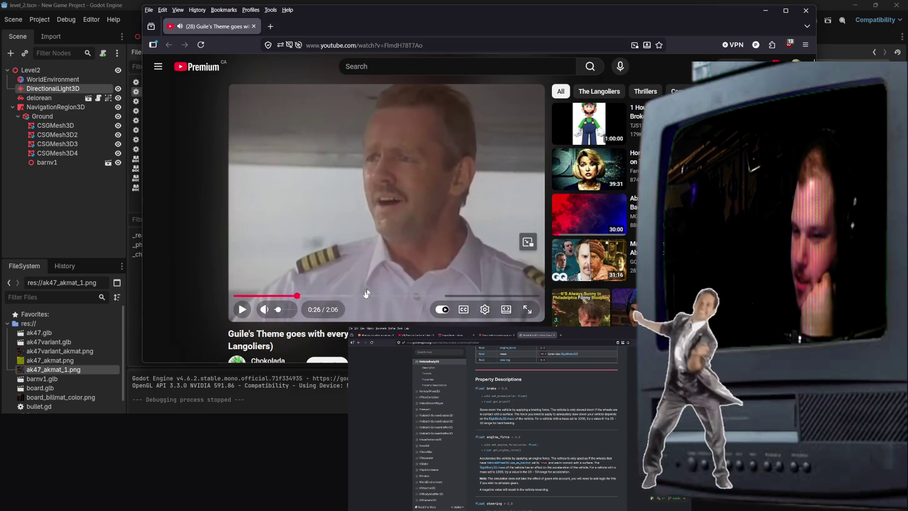
left_click(401, 218)
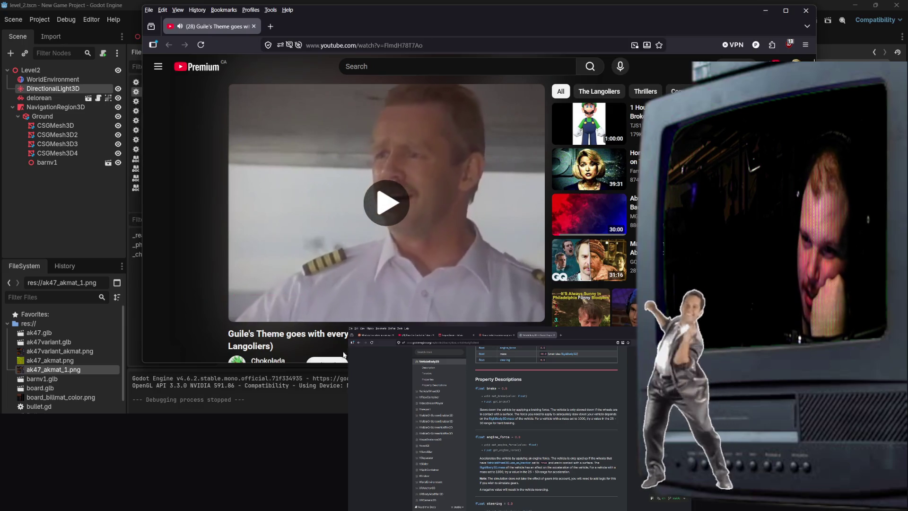